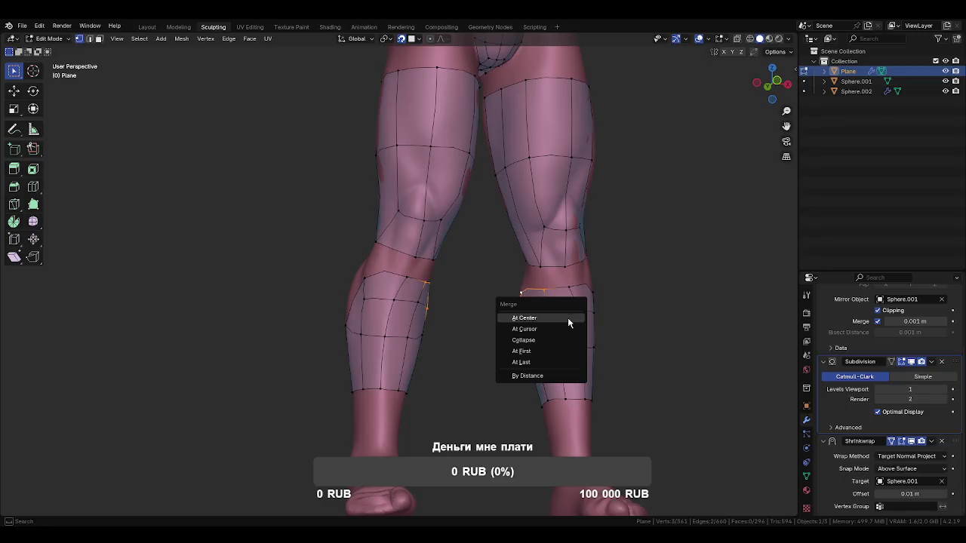
Merge the doubled vertices behind the knee at Last and reposition the merged vertex
left_click(534, 363)
key("g")
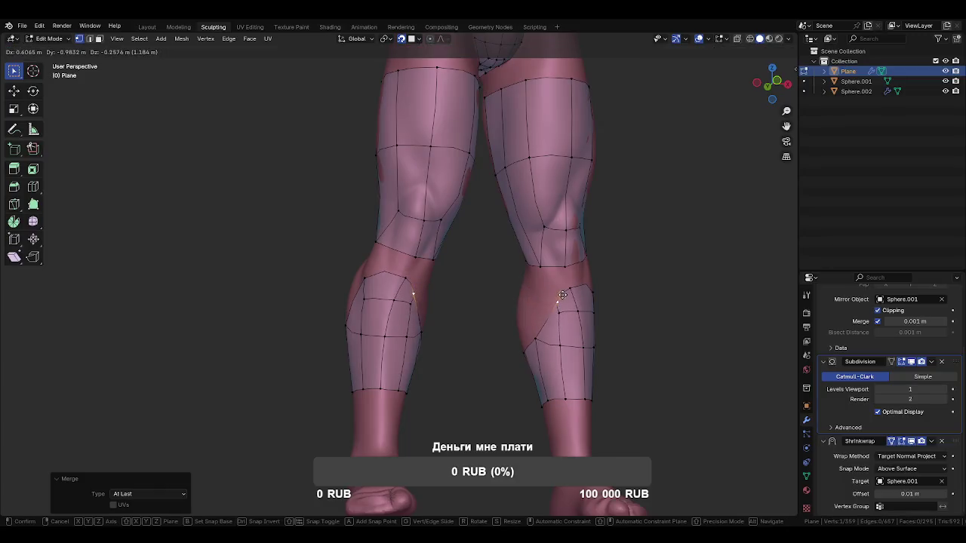
left_click(544, 279)
middle_click_drag(546, 288, 613, 291)
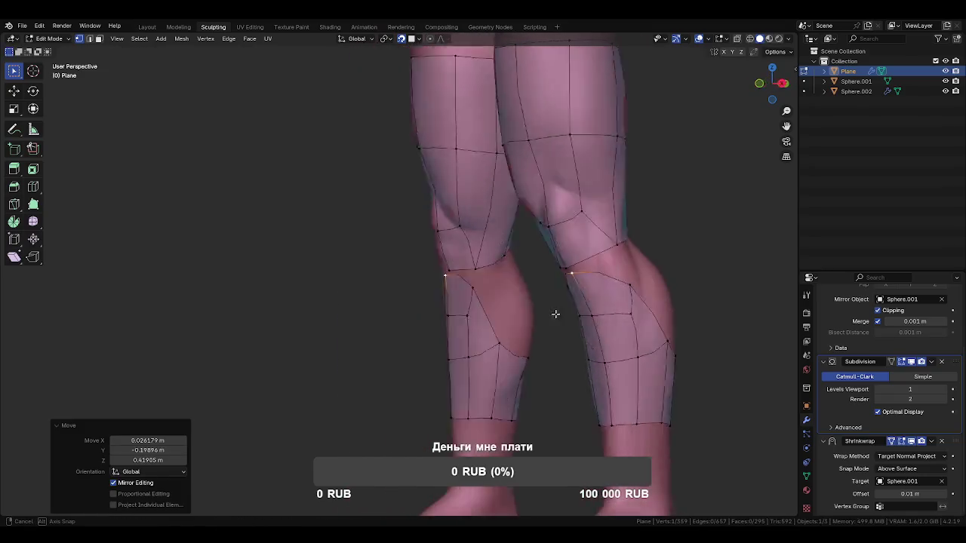
key("g")
left_click(603, 279)
middle_click_drag(604, 280, 719, 276)
Merge the paired knee vertices At Center into single vertices
left_click(559, 264)
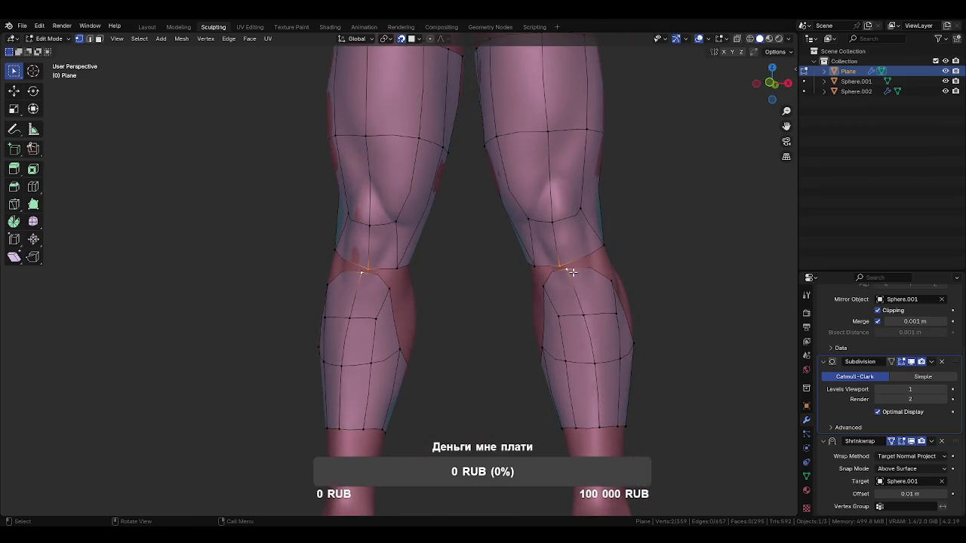
left_click(555, 228)
mouse_move(627, 278)
middle_mouse_down()
mouse_move(594, 285)
mouse_move(627, 271)
mouse_move(655, 283)
middle_mouse_up()
key("m")
left_click(623, 272)
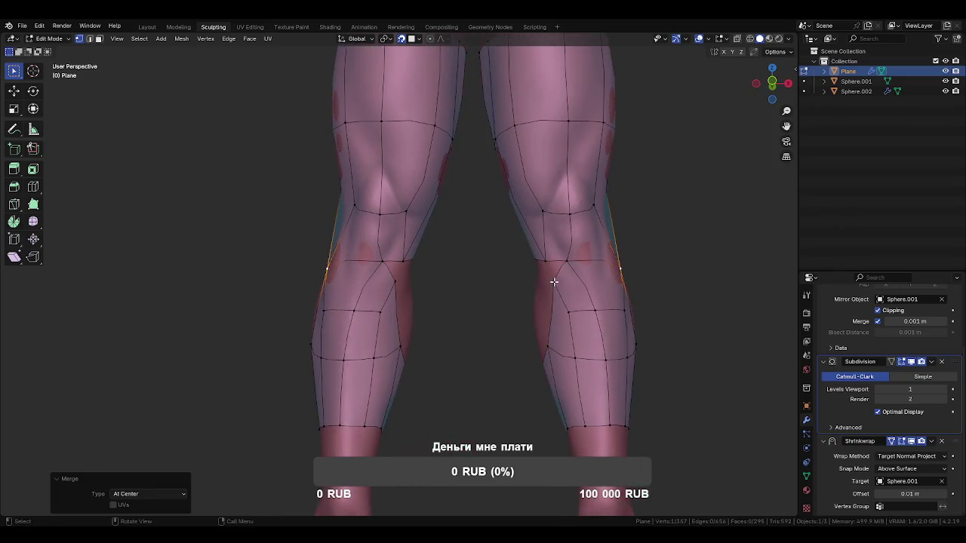
key("m")
left_click(588, 275)
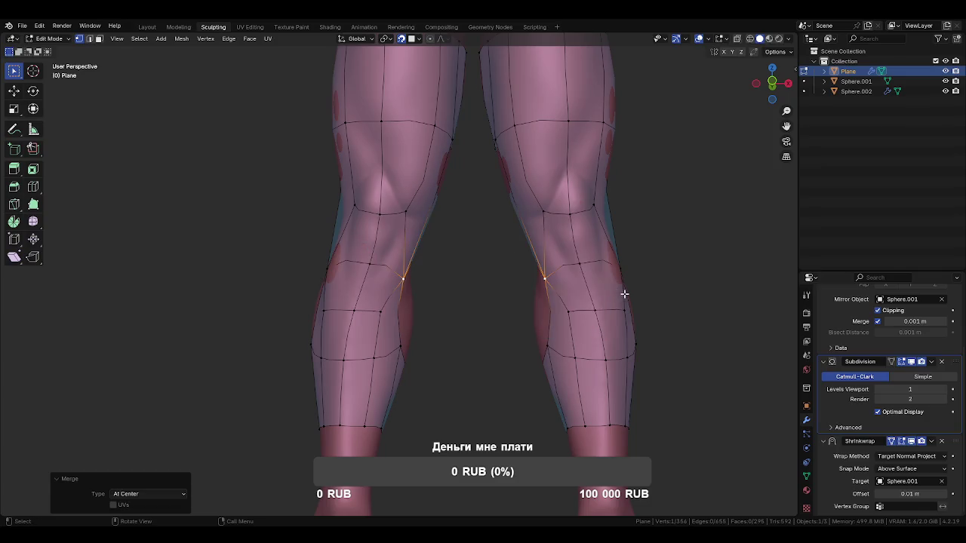
Move the merged knee vertex onto the knee surface, checking from an angled side view
key("g")
left_click(573, 242)
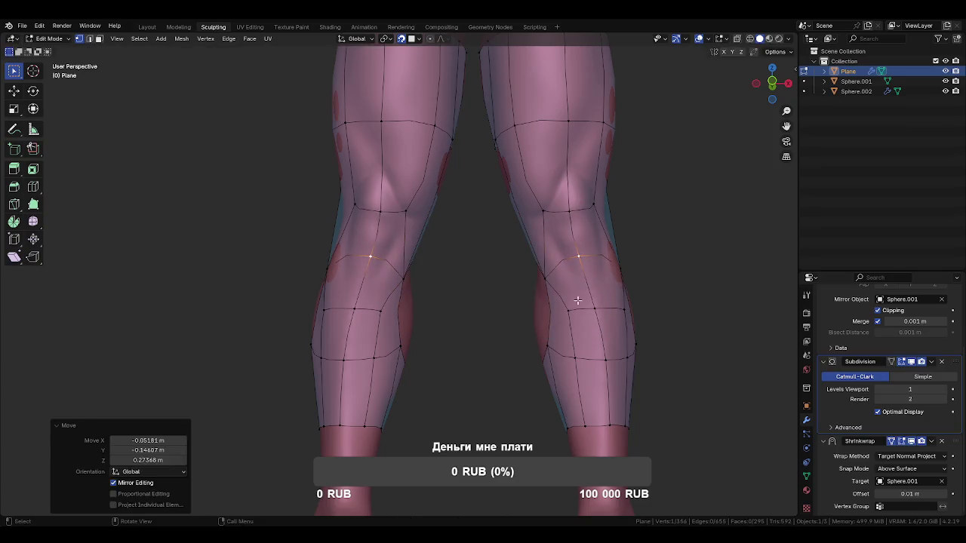
key("g")
left_click(610, 302)
middle_click_drag(610, 301, 595, 310)
key("g")
left_click(646, 263)
key("g")
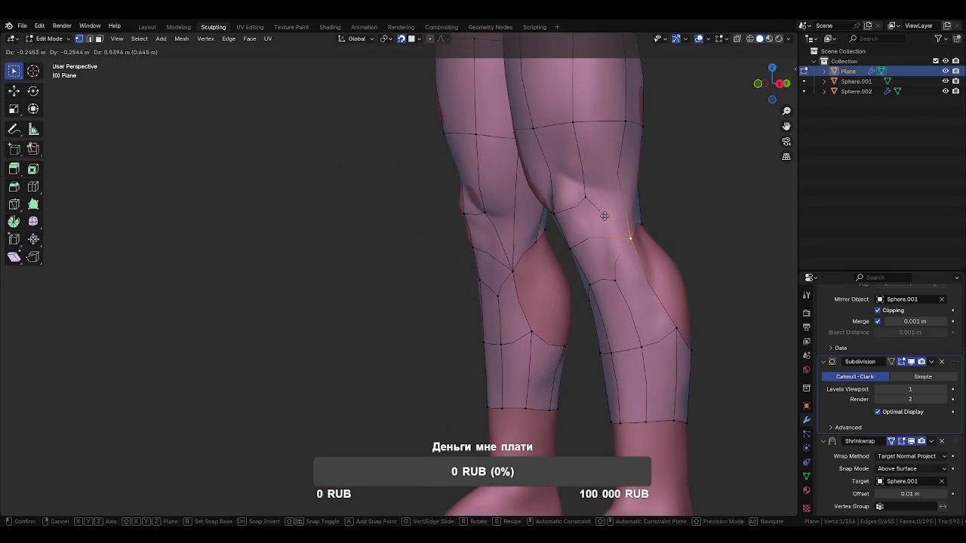
left_click(608, 219)
Fine-tune the knee vertex position from the front of the legs
middle_click_drag(608, 219, 685, 269)
key("g")
left_click(552, 238)
key("g")
left_click(570, 291)
middle_click_drag(570, 291, 593, 349)
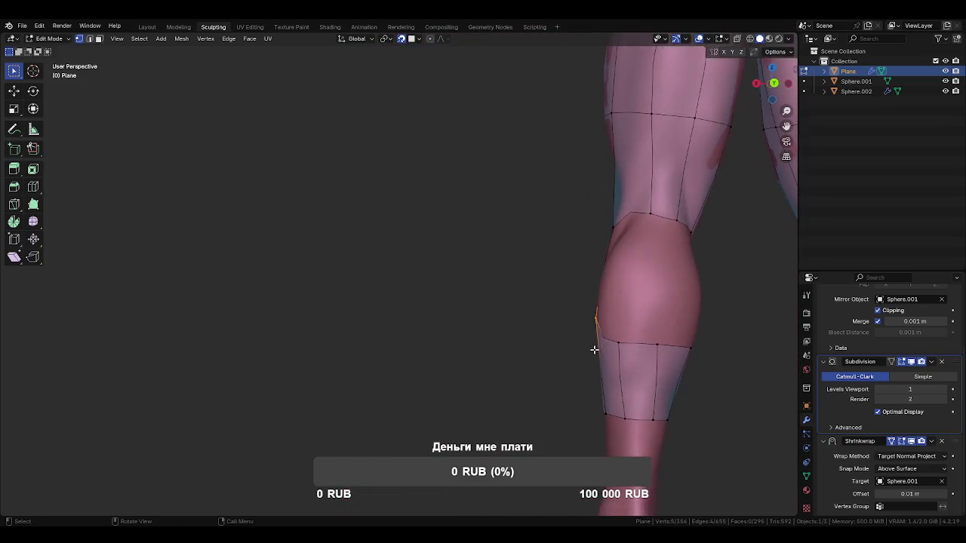
left_click(625, 309)
Place a calf vertex, then switch to edge select and pick a calf edge
key("g")
left_click(662, 332)
mouse_move(662, 332)
middle_mouse_down()
mouse_move(702, 340)
mouse_move(704, 320)
mouse_move(692, 333)
mouse_move(766, 368)
middle_mouse_up()
left_click(704, 318)
key("2")
left_click(703, 313)
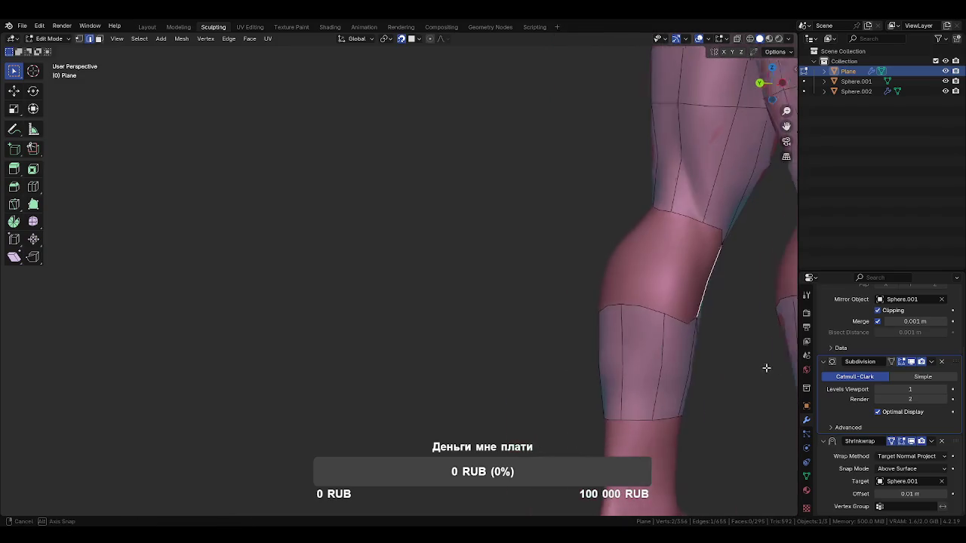
mouse_move(679, 347)
middle_mouse_down()
mouse_move(720, 344)
mouse_move(606, 347)
mouse_move(695, 327)
middle_mouse_up()
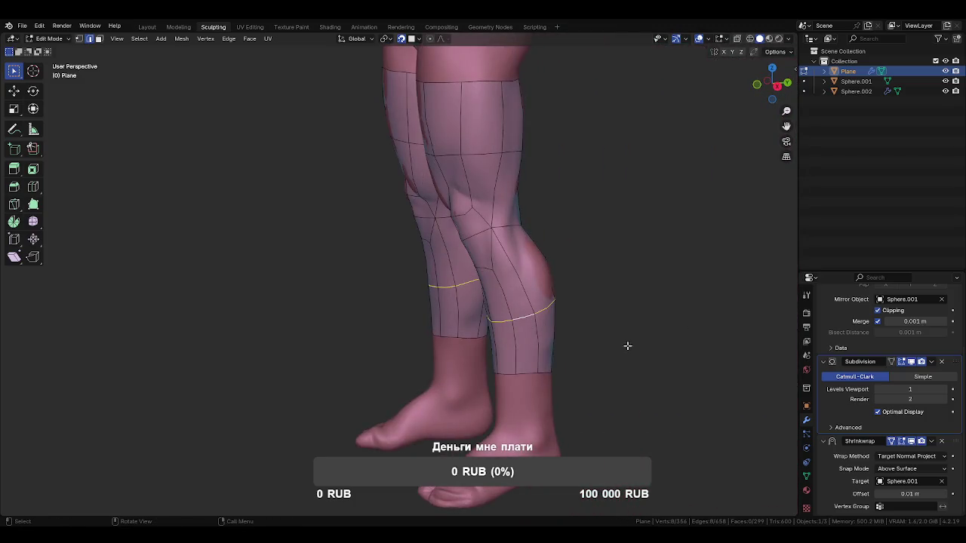
Edge-slide the calf loop into place and move the nearby calf vertices
left_click(633, 313)
mouse_move(636, 317)
middle_mouse_down()
mouse_move(578, 280)
mouse_move(510, 282)
mouse_move(571, 282)
mouse_move(556, 248)
mouse_move(641, 313)
mouse_move(756, 327)
mouse_move(627, 328)
mouse_move(667, 327)
mouse_move(619, 338)
mouse_move(624, 326)
middle_mouse_up()
left_click(543, 283)
key("g")
left_click(556, 282)
key("g")
left_click(552, 239)
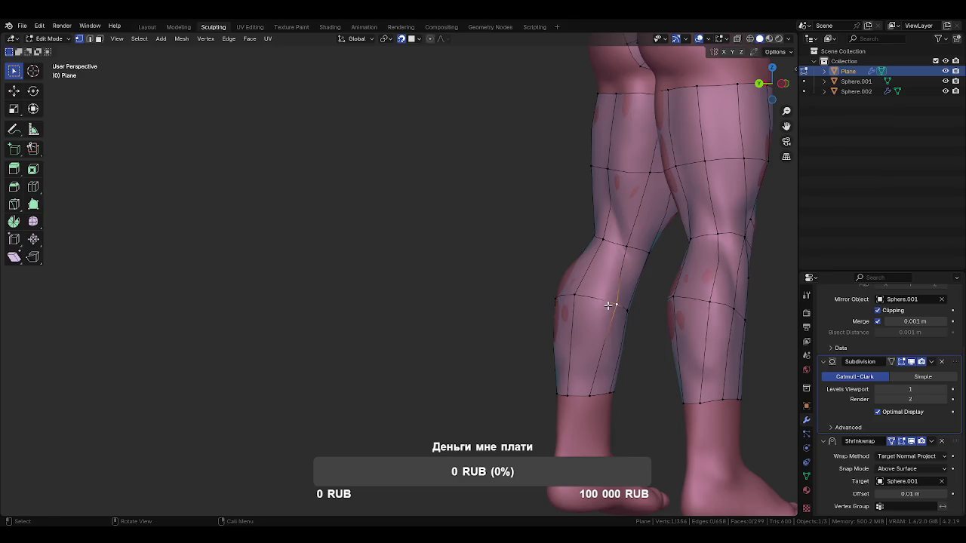
Nudge the knee vertices to follow the sculpted knee from the front
left_click(584, 296)
mouse_move(584, 296)
middle_mouse_down()
mouse_move(603, 287)
mouse_move(585, 283)
middle_mouse_up()
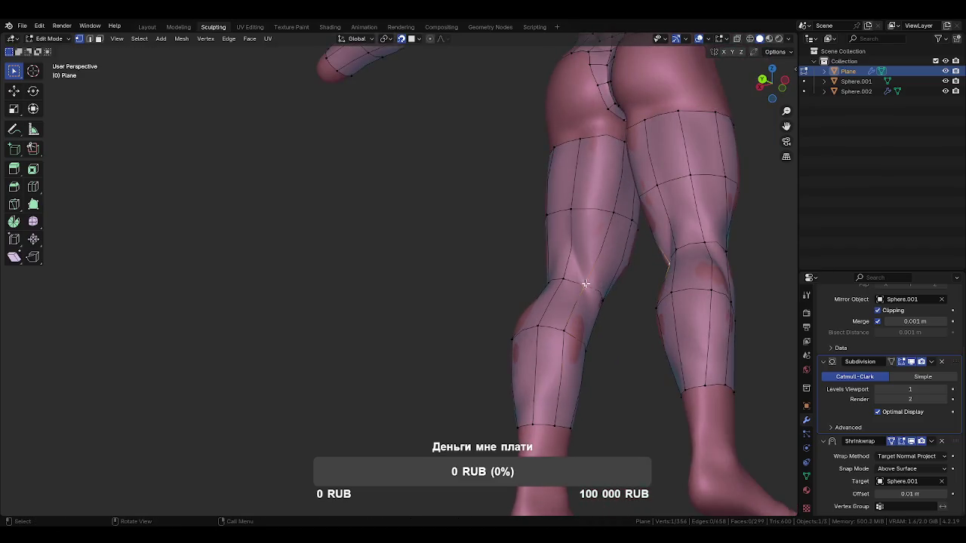
left_click(595, 198)
mouse_move(595, 198)
middle_mouse_down()
mouse_move(442, 252)
mouse_move(578, 287)
mouse_move(567, 303)
middle_mouse_up()
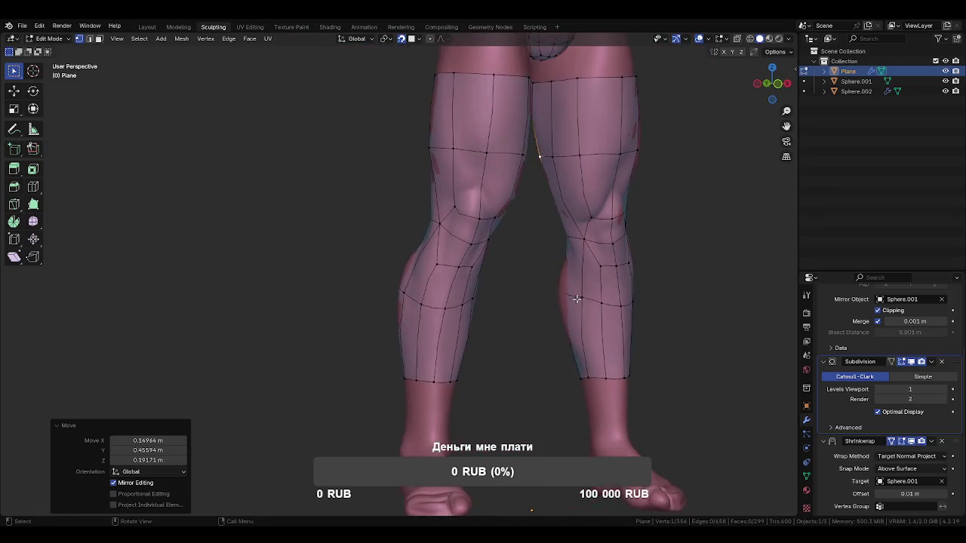
left_click(565, 307)
left_click(563, 300)
key("g")
left_click(569, 381)
Adjust the symmetric calf vertex pair and the lower calf vertices from behind
mouse_move(579, 380)
middle_mouse_down()
mouse_move(553, 347)
mouse_move(496, 340)
middle_mouse_up()
left_click(533, 229)
mouse_move(533, 229)
middle_mouse_down()
mouse_move(521, 285)
mouse_move(523, 236)
middle_mouse_up()
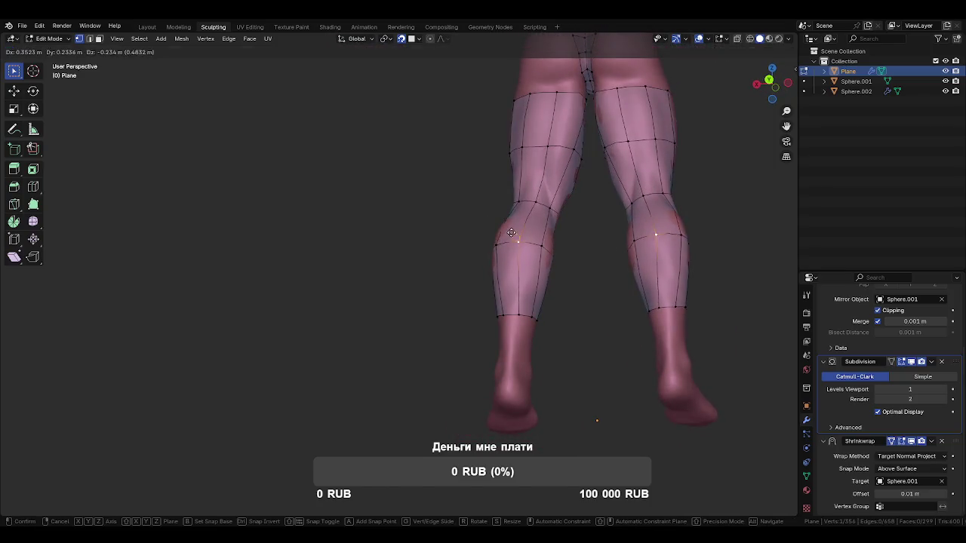
left_click(510, 233)
left_click(514, 314)
key("g")
left_click(514, 315)
mouse_move(514, 314)
middle_mouse_down()
mouse_move(446, 315)
mouse_move(638, 334)
mouse_move(512, 246)
middle_mouse_up()
Move the mid-thigh vertices into place and select the bottom edge loop of each leg
mouse_move(532, 137)
middle_mouse_down("shift")
mouse_move(491, 230)
mouse_move(540, 186)
mouse_move(557, 252)
mouse_move(597, 280)
mouse_move(572, 307)
middle_mouse_up("shift")
left_click(491, 230)
left_click(488, 228)
key("g")
left_click(534, 175)
key("g")
left_click(521, 189)
mouse_move(609, 362)
middle_mouse_down()
mouse_move(513, 360)
mouse_move(858, 345)
mouse_move(667, 336)
mouse_move(513, 363)
mouse_move(528, 367)
mouse_move(536, 328)
middle_mouse_up()
left_click(512, 326, "alt")
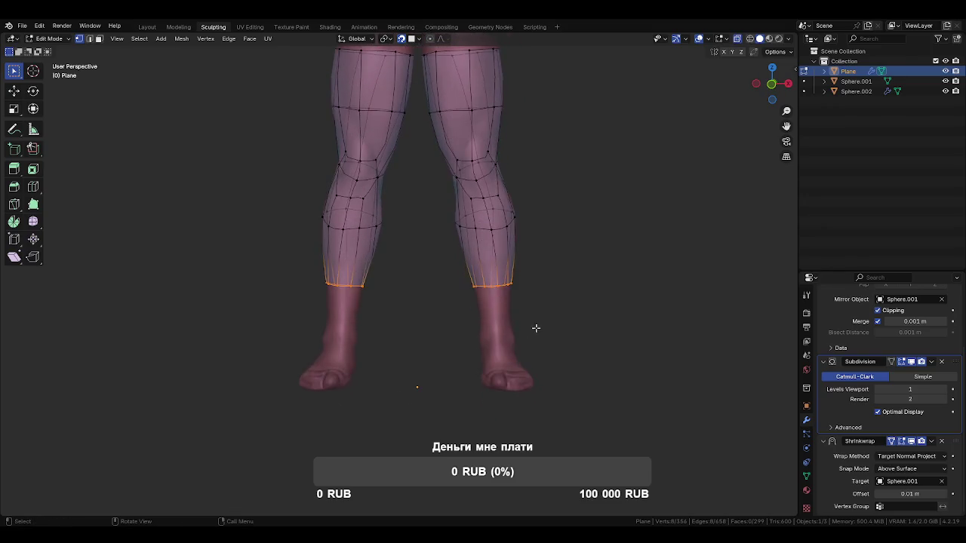
Lower the bottom leg loops and add a centered loop cut across the shins
left_click(543, 344)
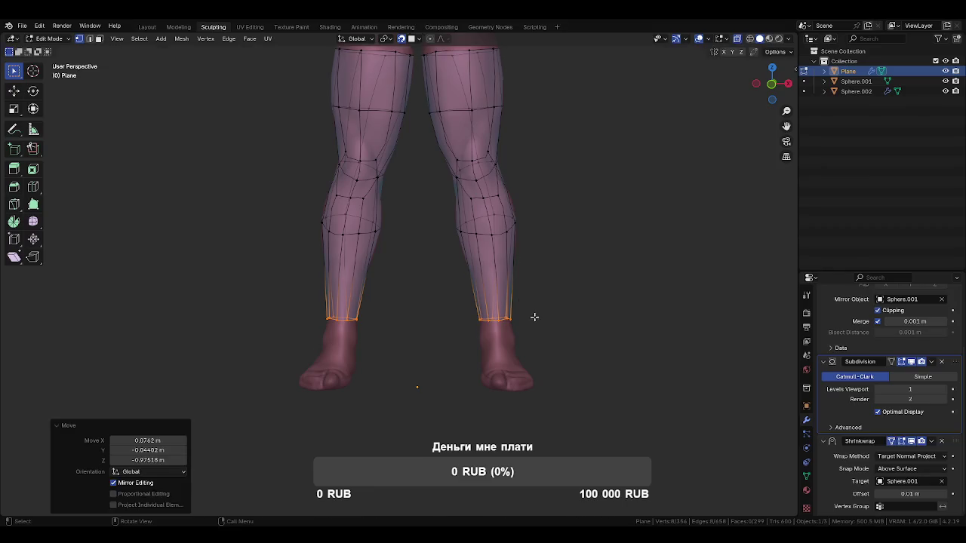
left_click(513, 296)
right_click(513, 295)
mouse_move(513, 295)
middle_mouse_down()
mouse_move(556, 330)
mouse_move(539, 289)
mouse_move(543, 325)
mouse_move(596, 302)
mouse_move(584, 312)
mouse_move(518, 300)
mouse_move(509, 288)
mouse_move(565, 282)
mouse_move(498, 277)
middle_mouse_up()
Move a shin vertex lower to hug the sculpted leg
left_click(490, 272)
key("g")
left_click(489, 313)
key("g")
left_click(501, 346)
Refine the shin vertex position from a three-quarter side view
mouse_move(528, 345)
middle_mouse_down()
mouse_move(483, 345)
mouse_move(500, 349)
mouse_move(511, 277)
middle_mouse_up()
key("g")
left_click(514, 273)
key("g")
left_click(519, 307)
key("g")
left_click(514, 349)
mouse_move(560, 371)
middle_mouse_down()
mouse_move(634, 362)
mouse_move(500, 349)
mouse_move(598, 340)
middle_mouse_up()
Raise and adjust the shin vertices to fit the sculpted shin
key("g")
left_click(500, 351)
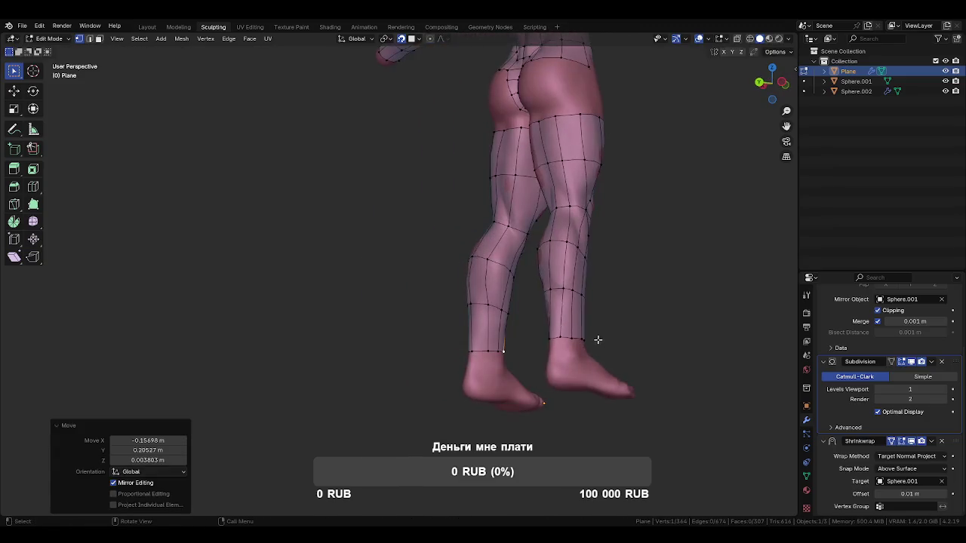
key("g")
left_click(483, 302)
key("g")
left_click(480, 296)
key("g")
left_click(484, 257)
Lower the shin vertices and adjust a vertex further down the shin
middle_click_drag(483, 257, 433, 299)
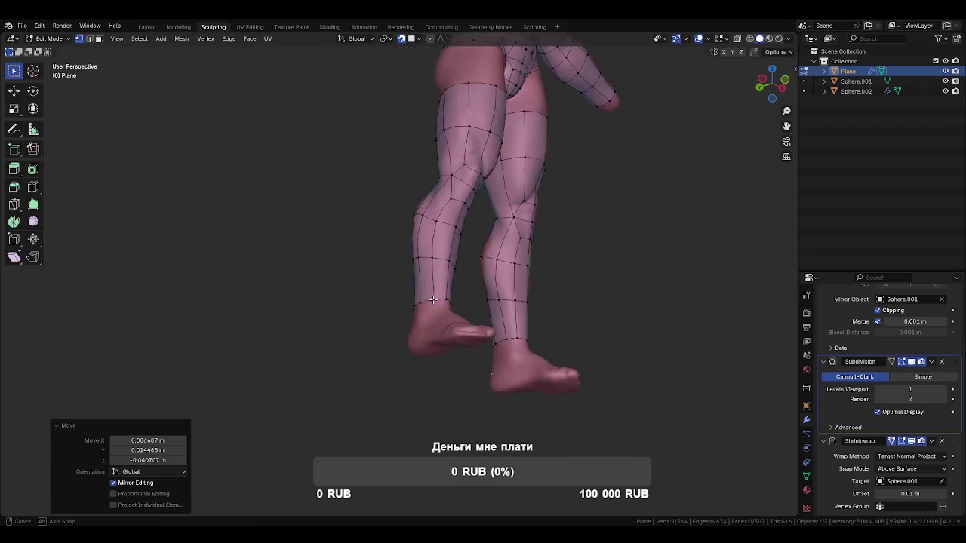
key("g")
left_click(496, 298)
key("g")
left_click(499, 341)
left_click(499, 341)
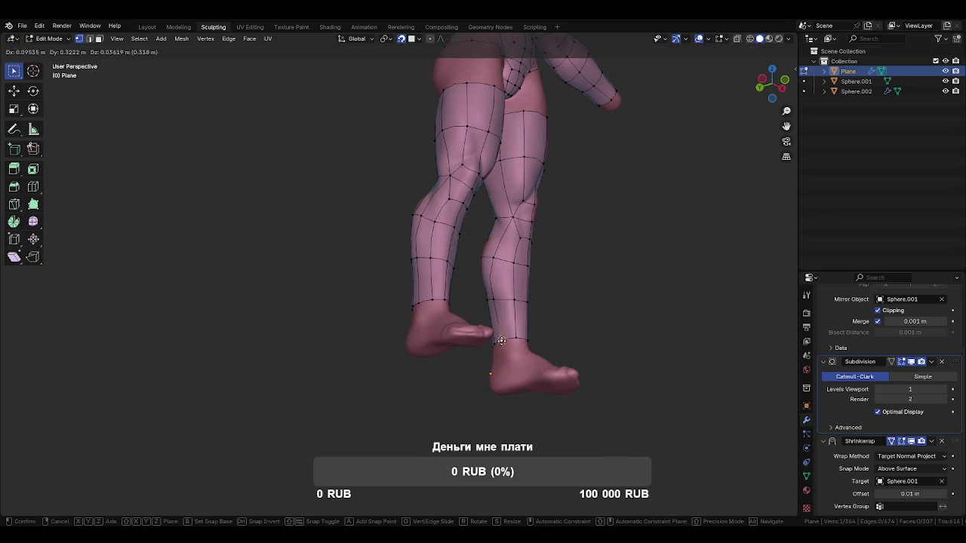
left_click(501, 341)
mouse_move(501, 341)
middle_mouse_down()
mouse_move(503, 320)
mouse_move(455, 304)
mouse_move(503, 324)
mouse_move(474, 293)
mouse_move(494, 276)
middle_mouse_up()
Reposition the upper-thigh vertices below the buttocks from a rear view
key("g")
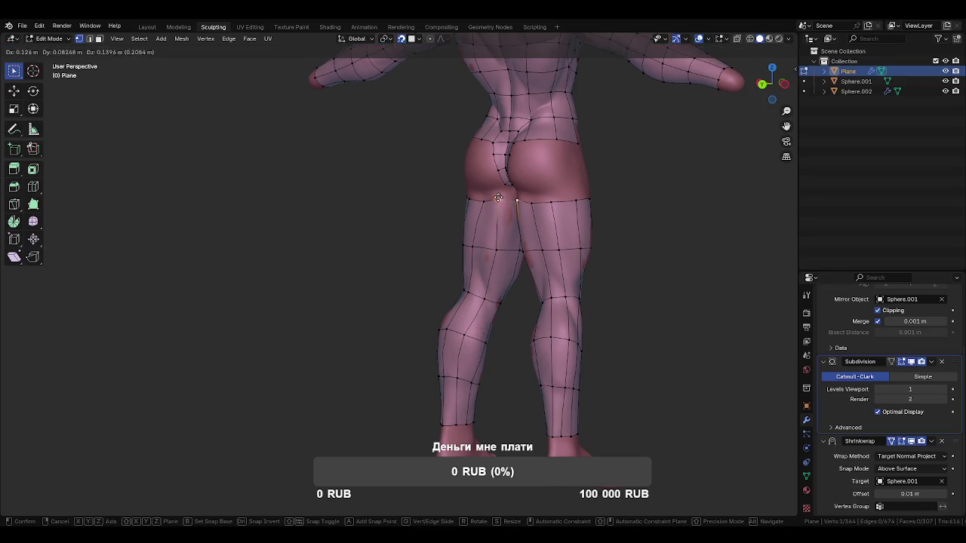
left_click(498, 197)
mouse_move(498, 197)
middle_mouse_down()
mouse_move(449, 206)
mouse_move(518, 231)
middle_mouse_up()
left_click(455, 206)
mouse_move(455, 206)
middle_mouse_down()
mouse_move(480, 253)
mouse_move(451, 276)
mouse_move(543, 287)
mouse_move(518, 297)
mouse_move(452, 263)
mouse_move(403, 285)
middle_mouse_up()
key("g")
left_click(479, 253)
Inspect the body from all sides, isolate the mesh in local view and return to Object Mode
middle_click_drag(526, 312, 681, 319)
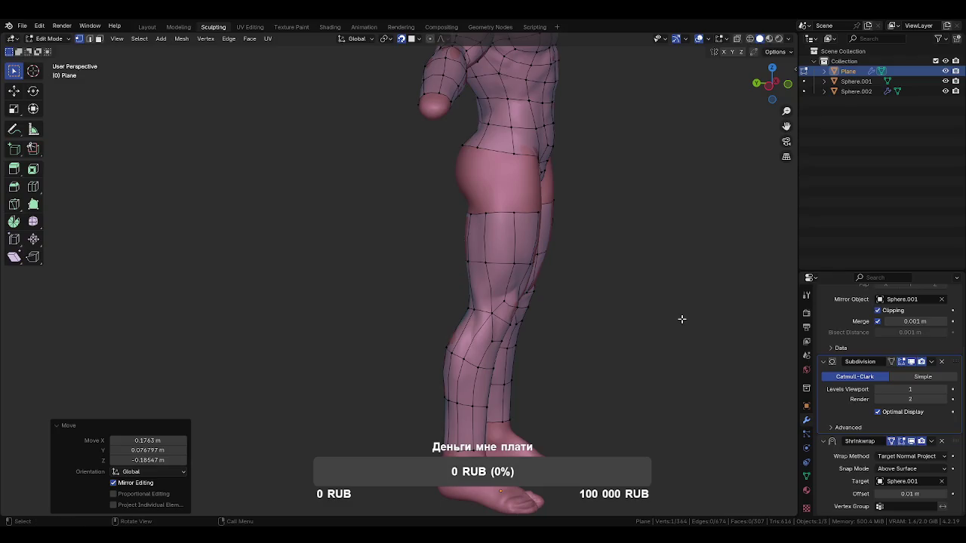
middle_click_drag(616, 334, 726, 323)
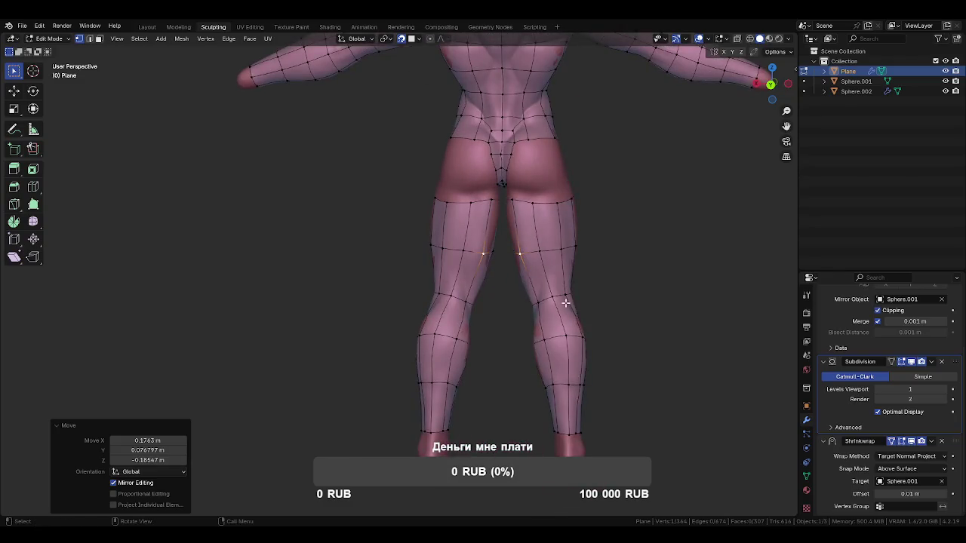
middle_click_drag(565, 302, 766, 337)
mouse_move(547, 316)
middle_mouse_down()
mouse_move(582, 325)
mouse_move(636, 315)
mouse_move(646, 300)
middle_mouse_up()
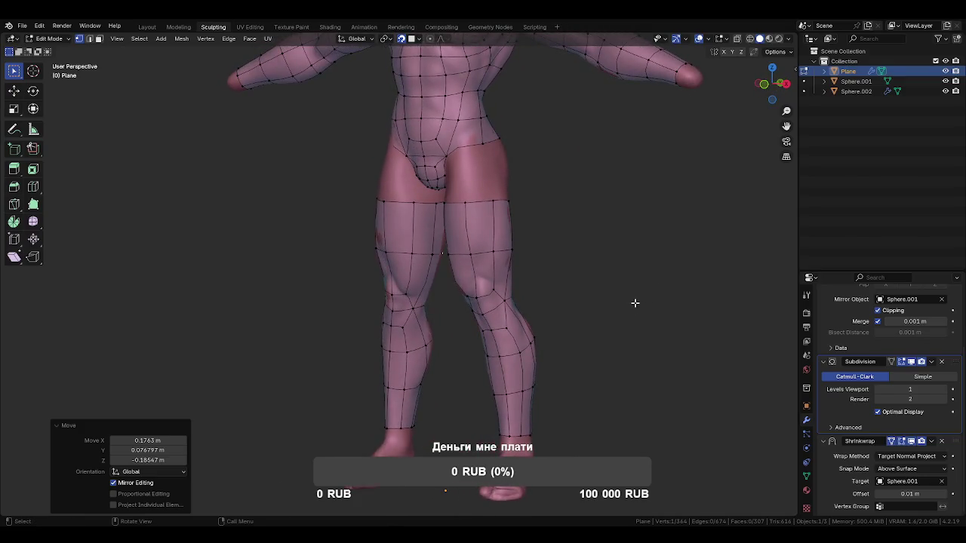
key("KP_Divide")
key("Tab")
mouse_move(511, 380)
middle_mouse_down()
mouse_move(539, 321)
mouse_move(513, 317)
mouse_move(523, 330)
mouse_move(604, 329)
middle_mouse_up()
Turn on wireframe display of the mesh edges via Quick Favorites
key("q")
left_click(515, 316)
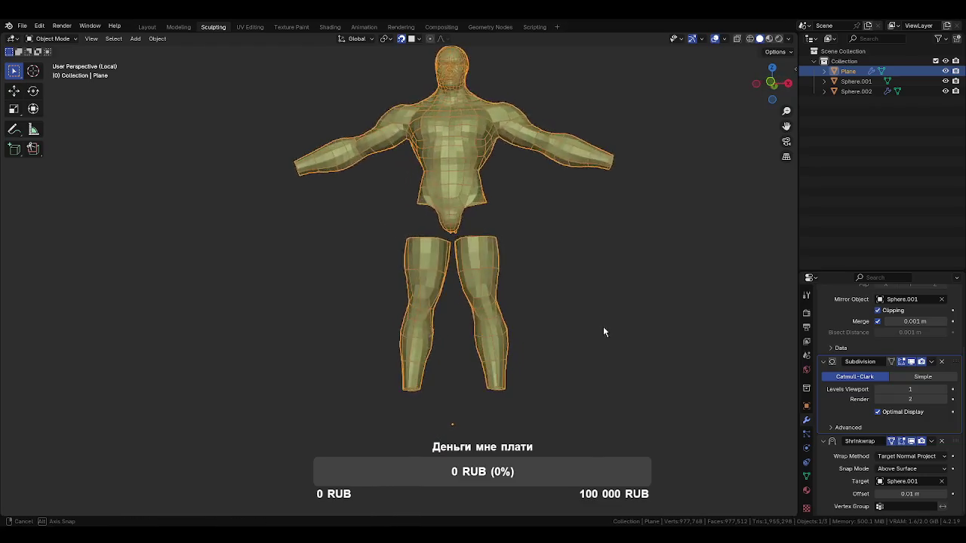
scroll(571, 356, "up", 3)
mouse_move(674, 365)
middle_mouse_down()
mouse_move(563, 363)
mouse_move(602, 382)
mouse_move(698, 375)
mouse_move(604, 370)
mouse_move(629, 367)
mouse_move(706, 375)
mouse_move(612, 375)
mouse_move(685, 375)
mouse_move(653, 367)
mouse_move(676, 365)
middle_mouse_up()
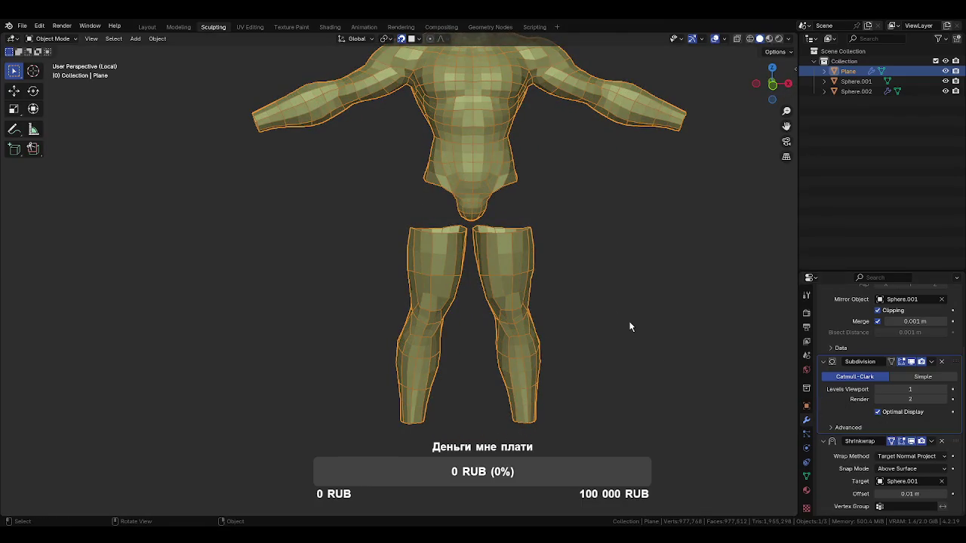
Re-enter Edit Mode, leave local view to show the other objects, and zoom out
key("Tab")
middle_click_drag(621, 279, 604, 297)
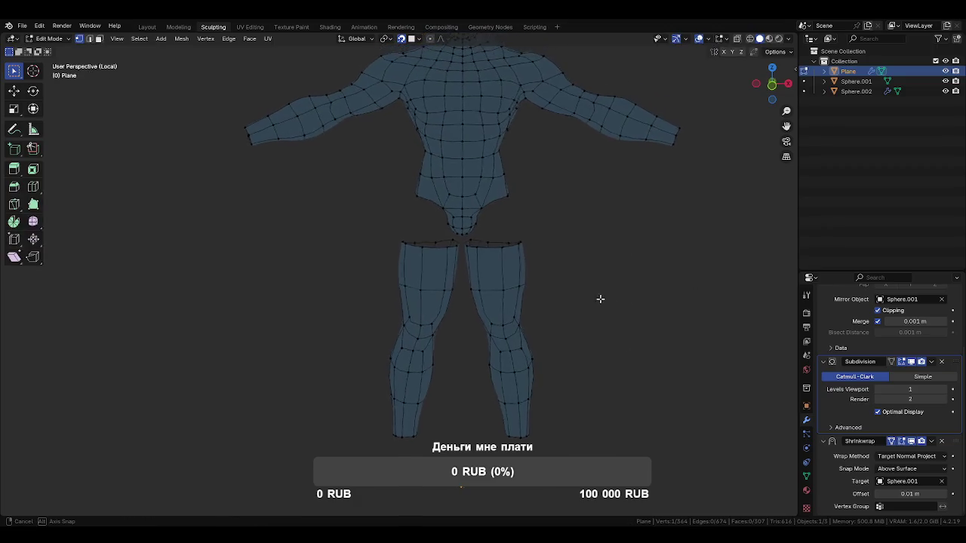
key("KP_Divide")
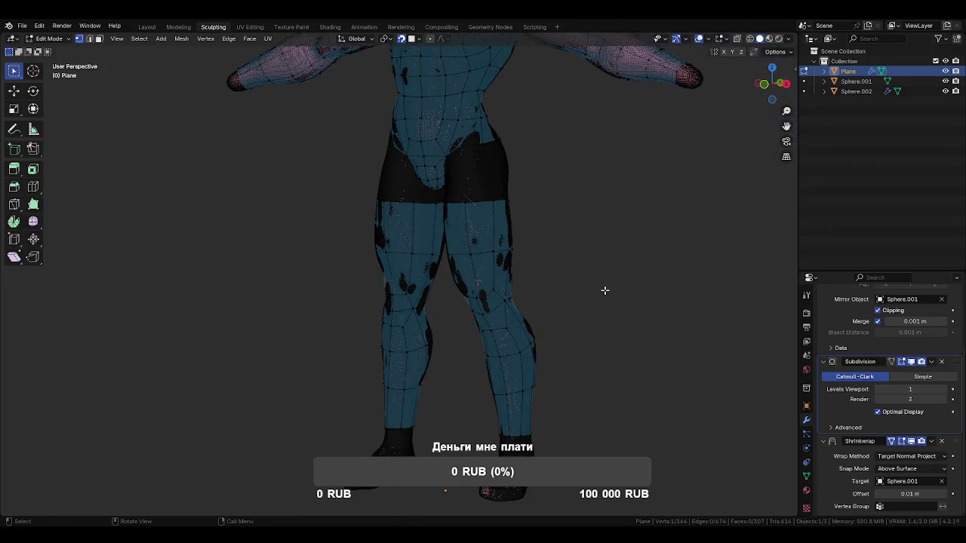
scroll(581, 311, "down", 2)
scroll(599, 306, "down", 1)
scroll(615, 309, "down", 1)
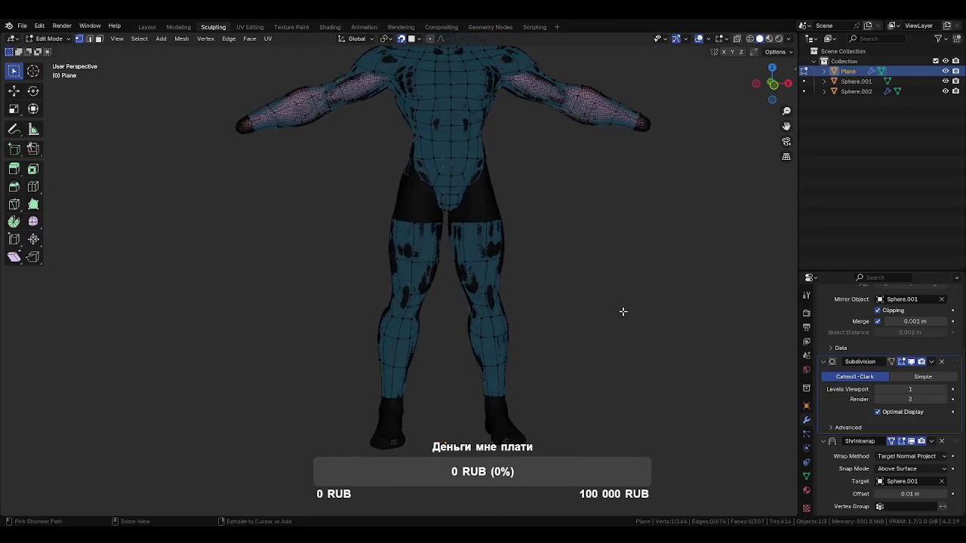
scroll(633, 314, "down", 1)
Switch to coloured solid shading and return to Edit Mode zoomed toward the hips
key("Tab")
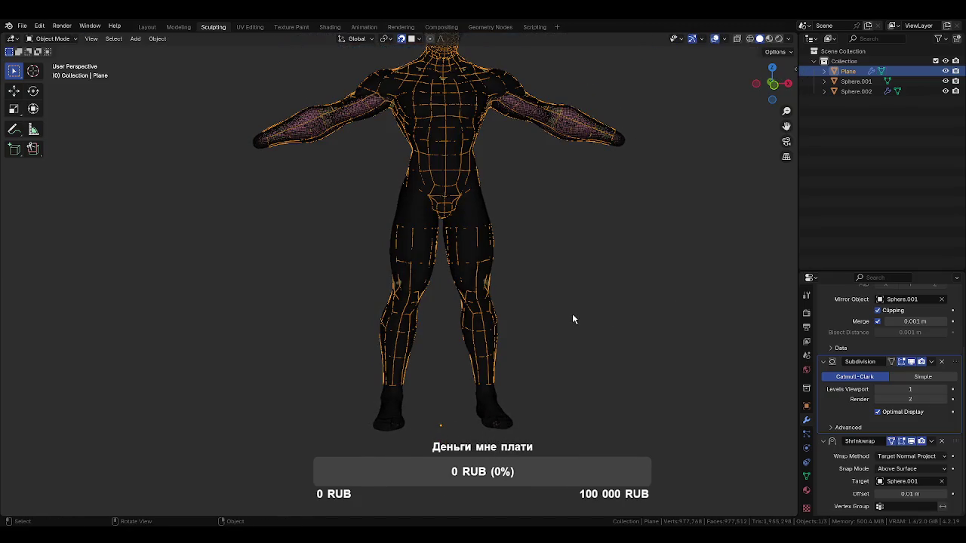
key("z")
left_click(561, 311)
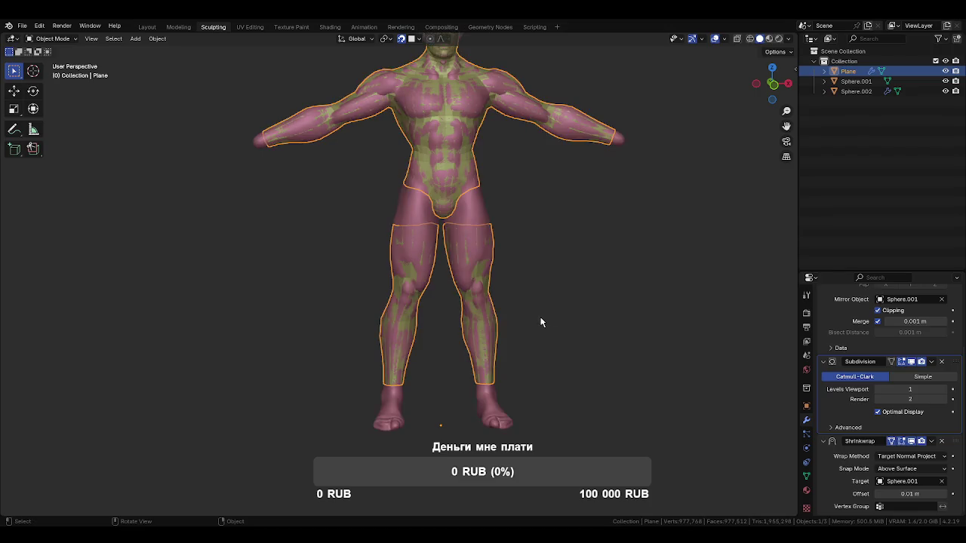
key("Tab")
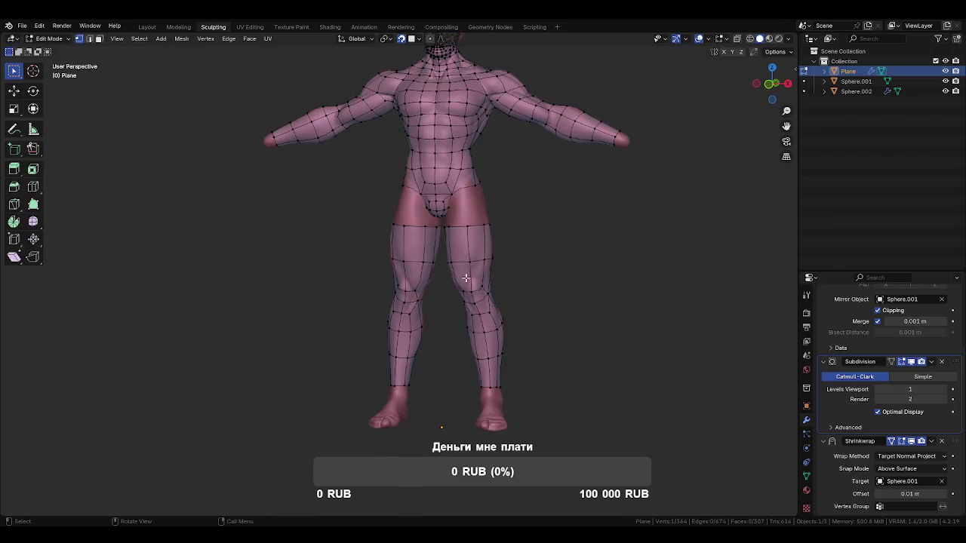
scroll(466, 278, "up", 2)
scroll(460, 283, "up", 3)
scroll(451, 291, "up", 2)
Raise the thigh-top edge loop on both legs up toward the crotch
left_click_drag(446, 290, 444, 199)
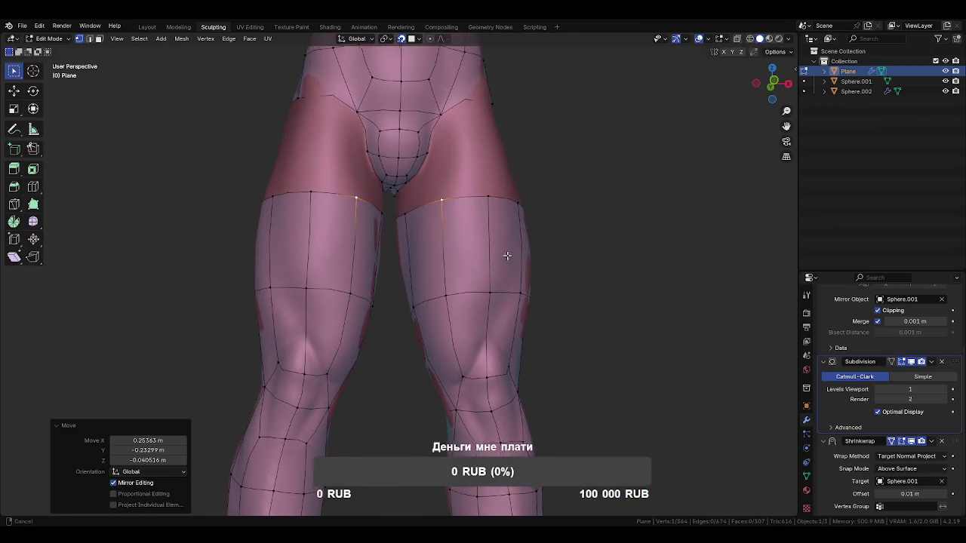
middle_click_drag(506, 256, 503, 285)
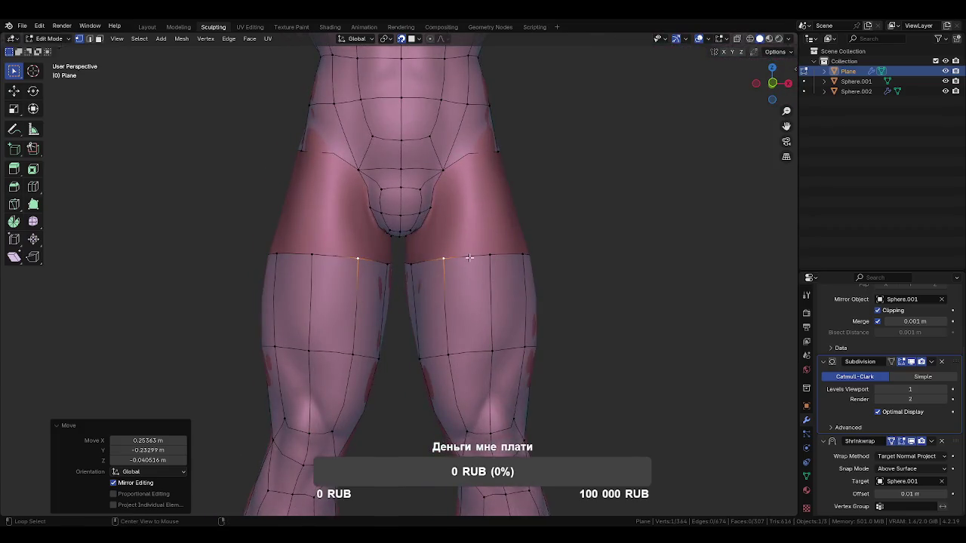
left_click(469, 257, "alt")
key("g")
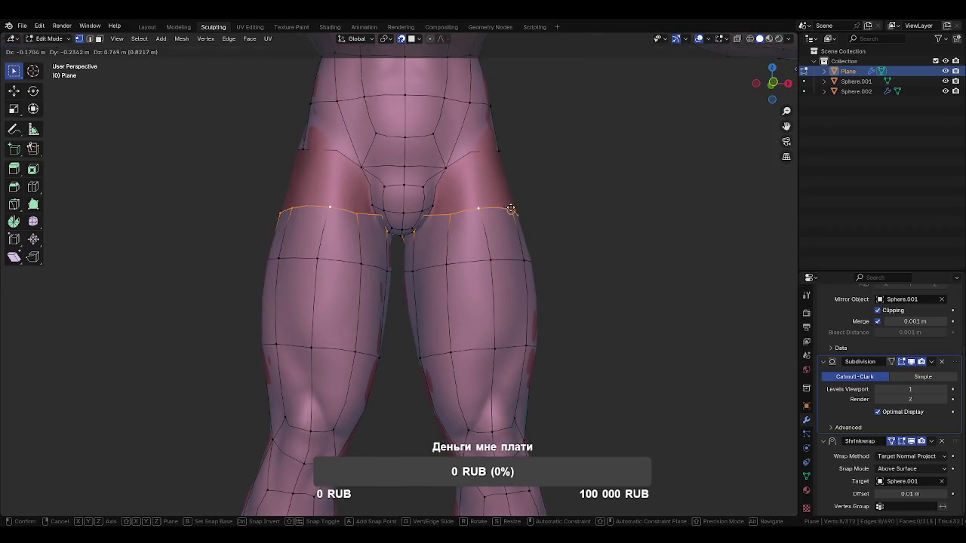
left_click(513, 235)
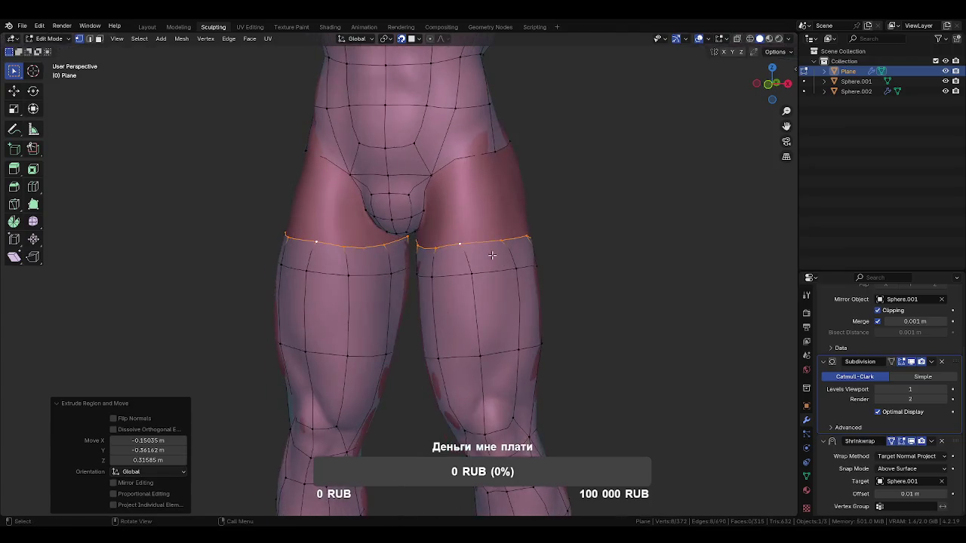
key("g")
left_click(474, 246)
mouse_move(474, 246)
middle_mouse_down()
mouse_move(528, 246)
mouse_move(553, 255)
mouse_move(556, 268)
middle_mouse_up()
left_click(555, 243)
key("g")
left_click(553, 255)
Pull the crease vertices under the buttocks into place and select a second crease vertex
middle_click_drag(505, 235, 557, 231)
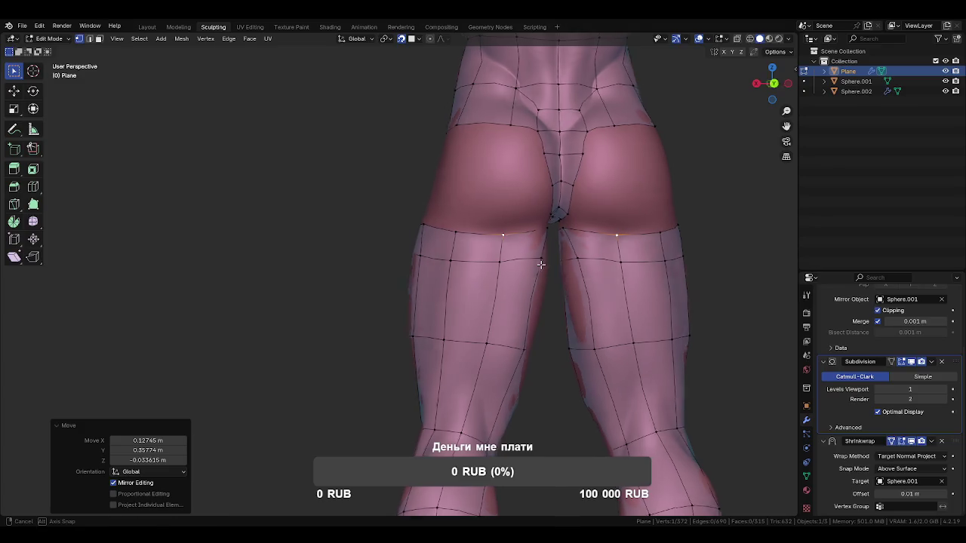
left_click(559, 231)
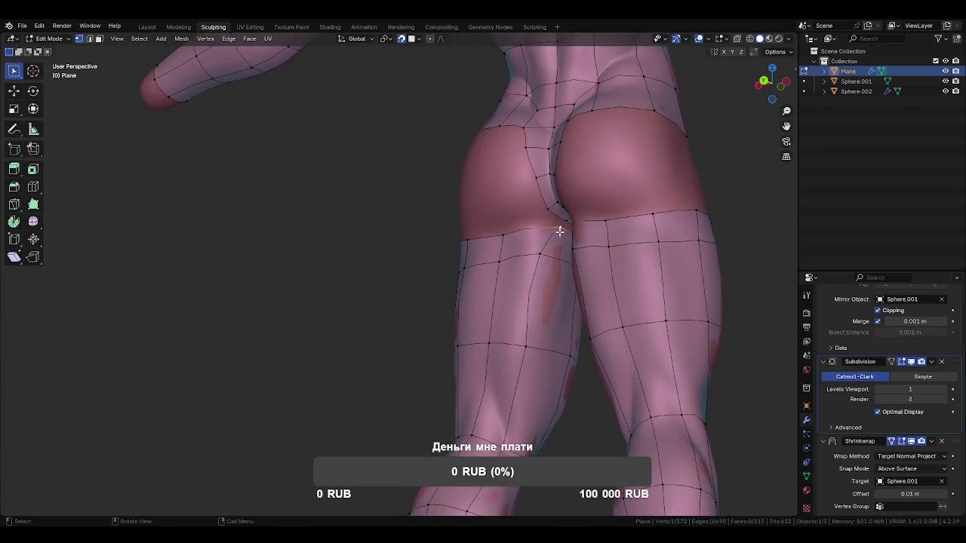
middle_click_drag(557, 231, 537, 255)
mouse_move(551, 260)
left_mouse_down()
mouse_move(535, 259)
mouse_move(548, 228)
left_mouse_up()
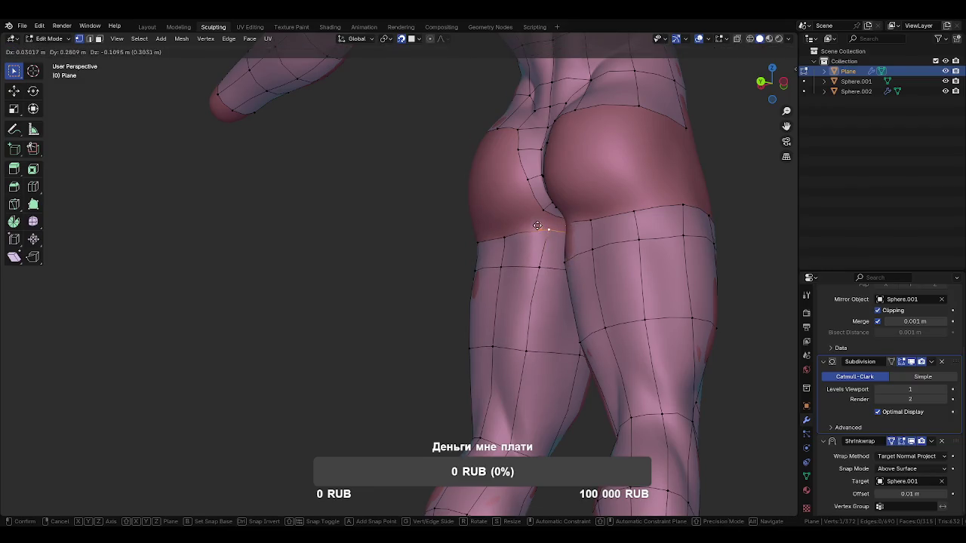
middle_click_drag(613, 288, 588, 245)
mouse_move(588, 245)
left_mouse_down()
mouse_move(584, 226)
mouse_move(538, 231)
mouse_move(532, 270)
left_mouse_up()
mouse_move(532, 270)
middle_mouse_down()
mouse_move(521, 271)
mouse_move(729, 280)
middle_mouse_up()
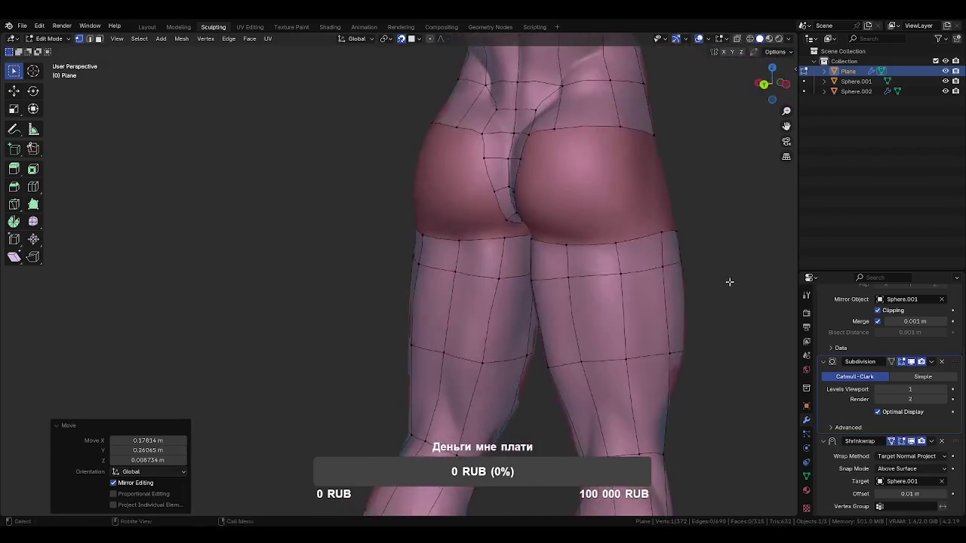
mouse_move(565, 304)
middle_mouse_down()
mouse_move(587, 308)
mouse_move(571, 319)
mouse_move(556, 266)
mouse_move(542, 308)
mouse_move(523, 317)
mouse_move(481, 307)
mouse_move(523, 317)
mouse_move(524, 335)
mouse_move(485, 280)
mouse_move(476, 307)
mouse_move(501, 325)
mouse_move(362, 317)
mouse_move(423, 332)
mouse_move(498, 301)
mouse_move(577, 291)
mouse_move(571, 300)
mouse_move(569, 291)
mouse_move(686, 308)
mouse_move(758, 351)
middle_mouse_up()
scroll(542, 308, "up", 2)
scroll(513, 317, "up", 2)
left_click(473, 309, "shift")
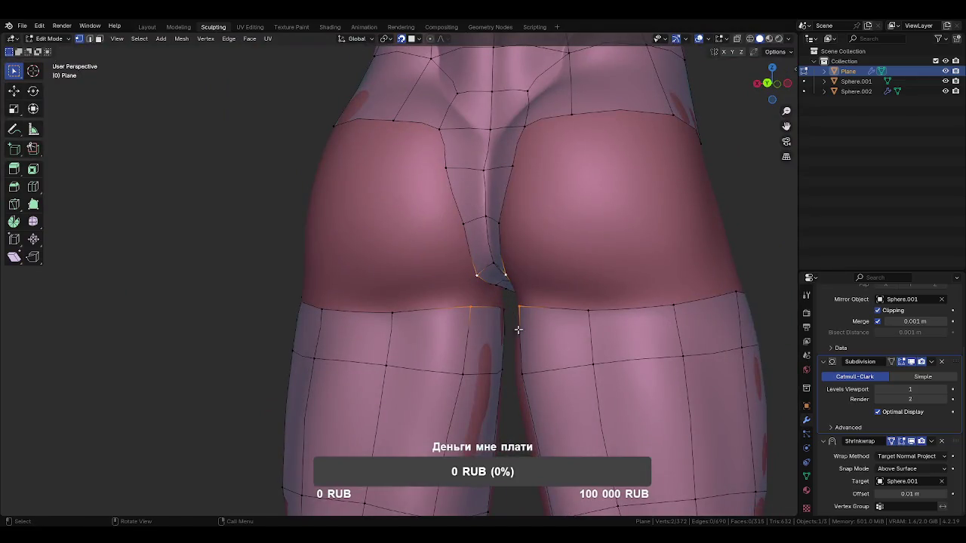
Connect the two crotch vertices with an edge and subdivide that edge
key("f")
mouse_move(484, 310)
middle_mouse_down()
mouse_move(468, 308)
mouse_move(495, 305)
mouse_move(487, 310)
middle_mouse_up()
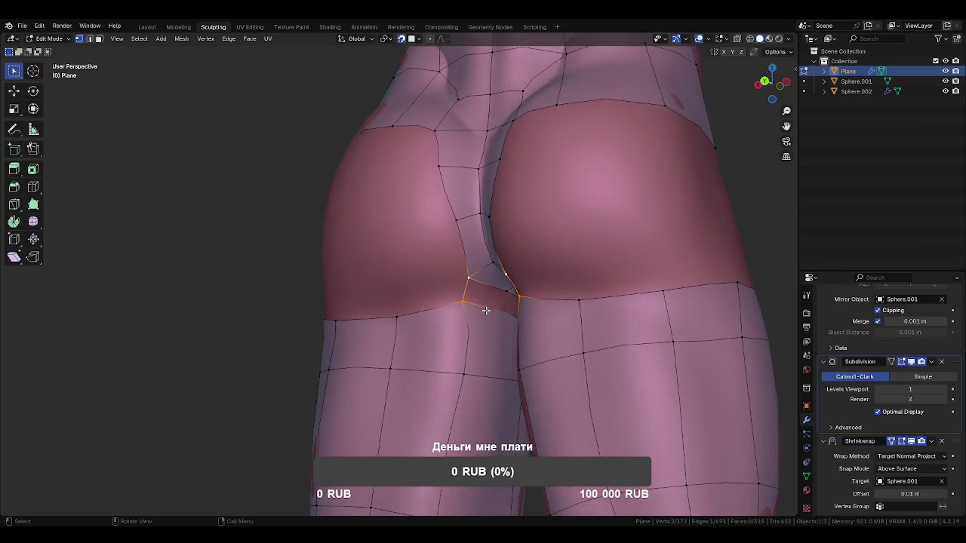
key("2")
right_click(500, 321)
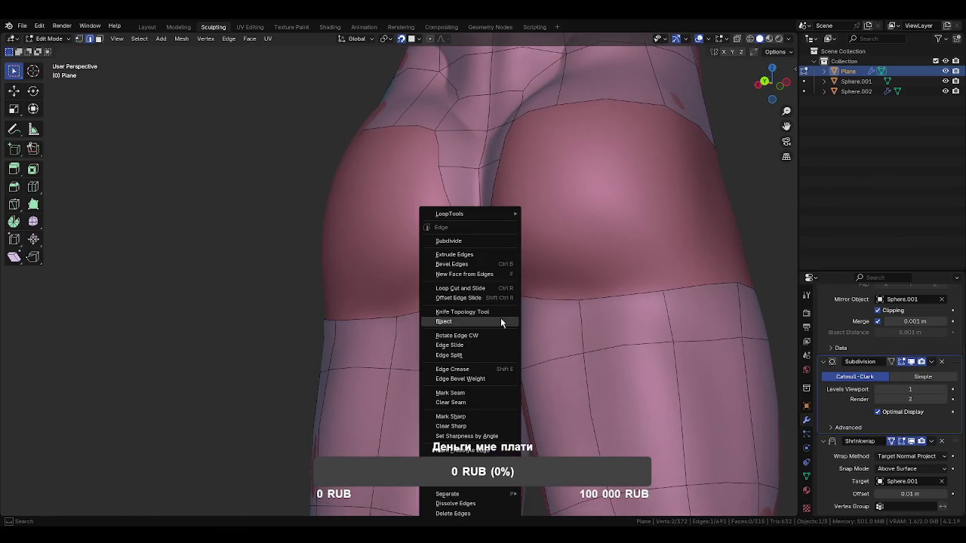
left_click(456, 240)
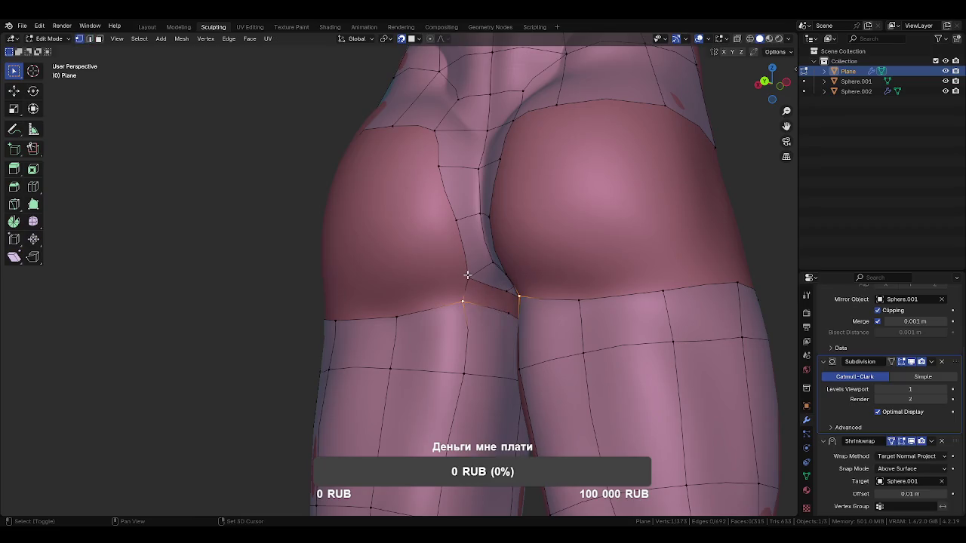
Fill two new faces bridging the crotch to the inner leg tops
key("j")
mouse_move(502, 319)
middle_mouse_down()
mouse_move(383, 319)
mouse_move(517, 307)
mouse_move(502, 284)
middle_mouse_up()
key("j")
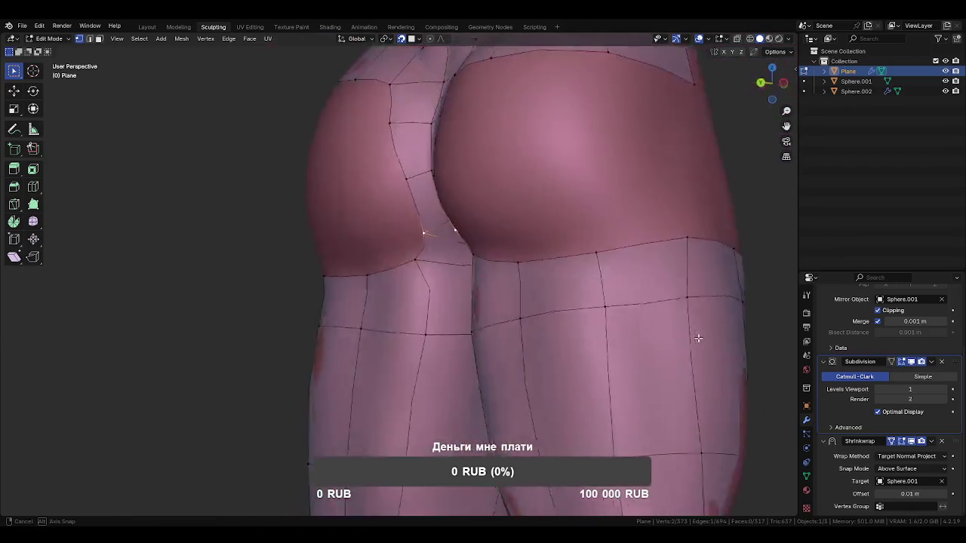
mouse_move(564, 288)
middle_mouse_down()
mouse_move(442, 233)
mouse_move(455, 284)
mouse_move(489, 288)
mouse_move(409, 265)
mouse_move(302, 272)
mouse_move(511, 259)
mouse_move(500, 326)
middle_mouse_up()
key("KP_Divide")
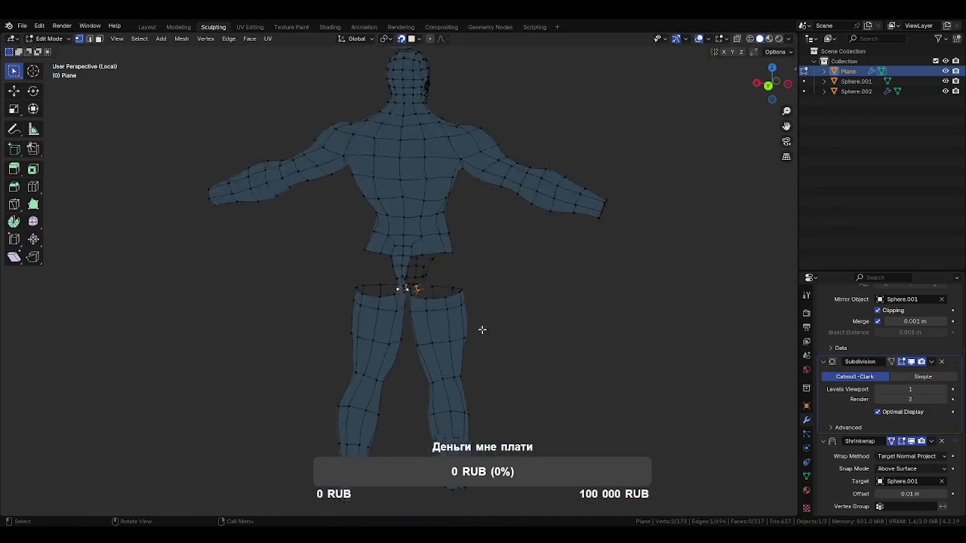
In Object Mode, turn on wireframe display for the isolated body mesh
key("Tab")
middle_click_drag(523, 324, 500, 317)
key("q")
left_click(635, 352)
middle_click_drag(535, 366, 533, 313)
scroll(533, 313, "up", 3)
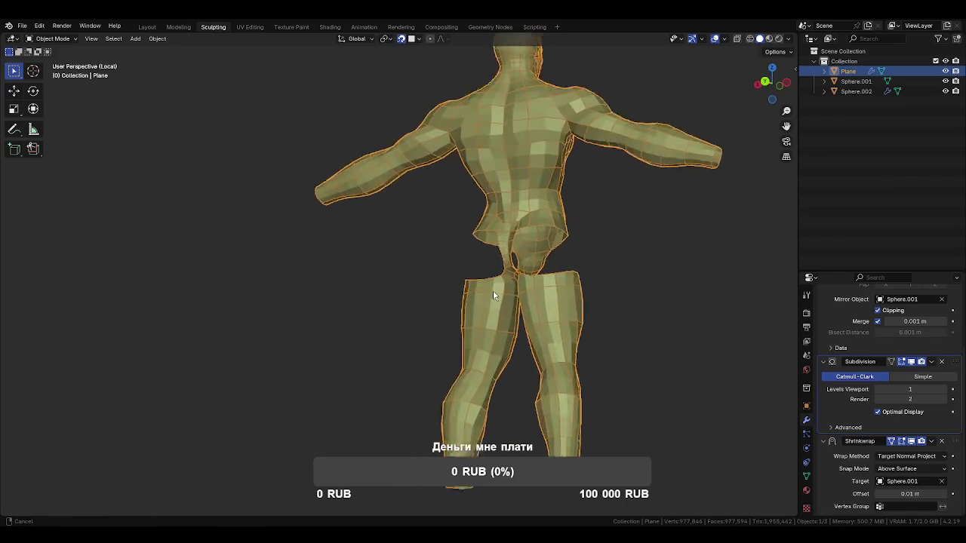
scroll(493, 290, "up", 2)
Toggle the Subdivision modifier's Optimal Display to inspect crotch topology, then leave Local View
left_click(878, 412)
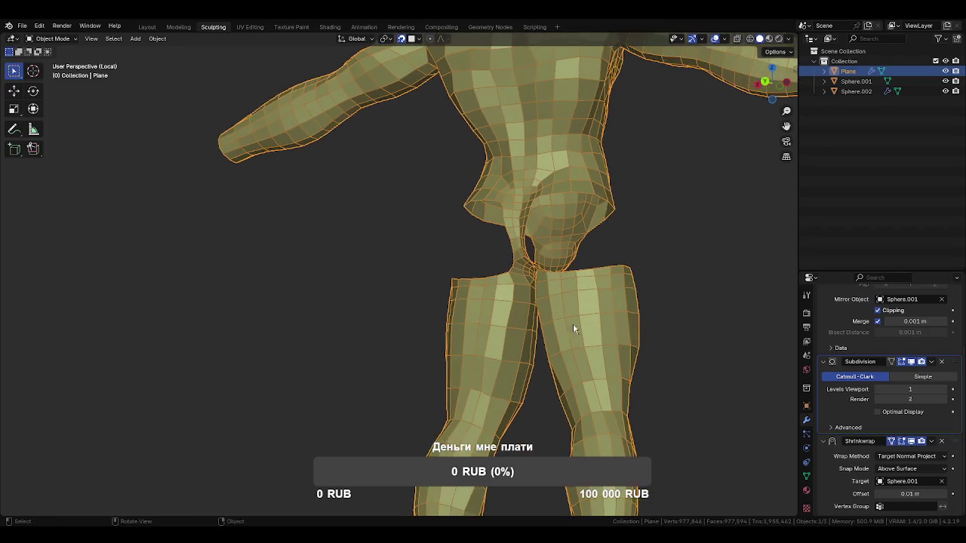
scroll(573, 323, "up", 4)
mouse_move(524, 341)
middle_mouse_down()
mouse_move(548, 304)
mouse_move(423, 307)
mouse_move(559, 276)
mouse_move(545, 283)
mouse_move(554, 343)
mouse_move(607, 367)
mouse_move(697, 386)
mouse_move(759, 363)
mouse_move(701, 349)
middle_mouse_up()
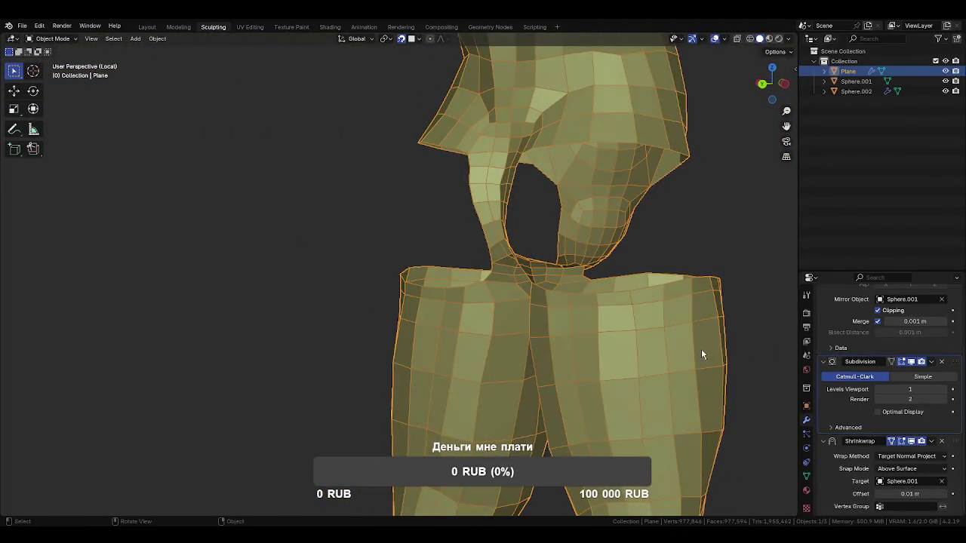
left_click(877, 412)
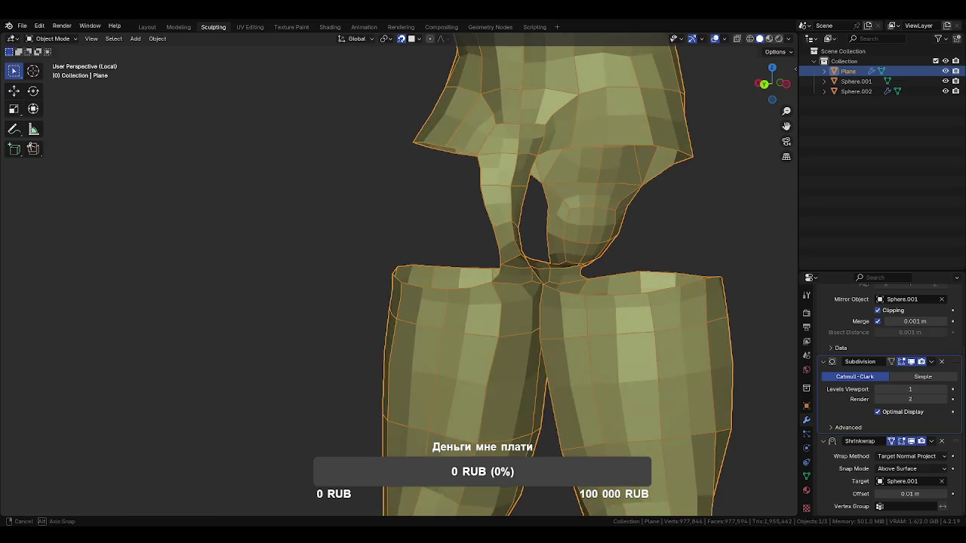
key("KP_Divide")
right_click(614, 362)
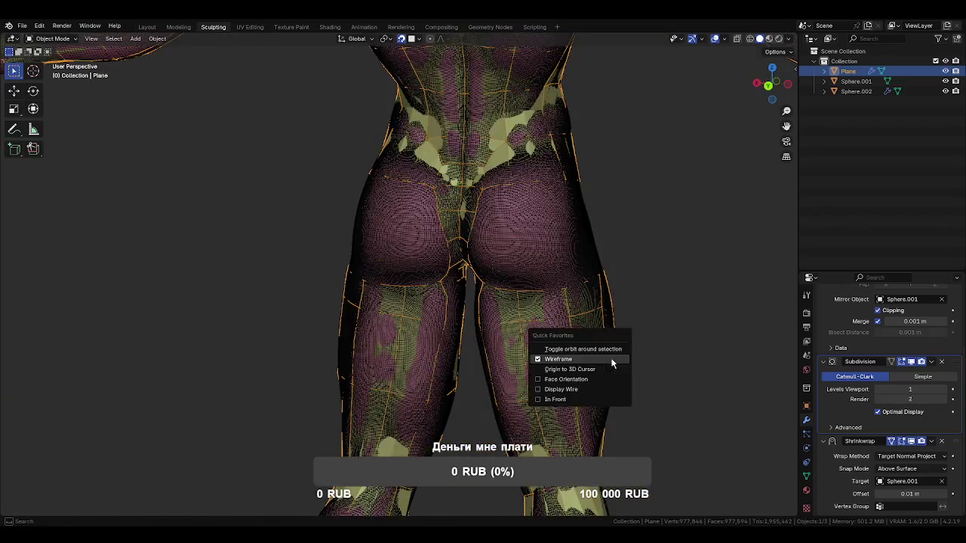
Turn the wireframe off, reselect the body mesh and return to Edit Mode
left_click(614, 360)
left_click(664, 376)
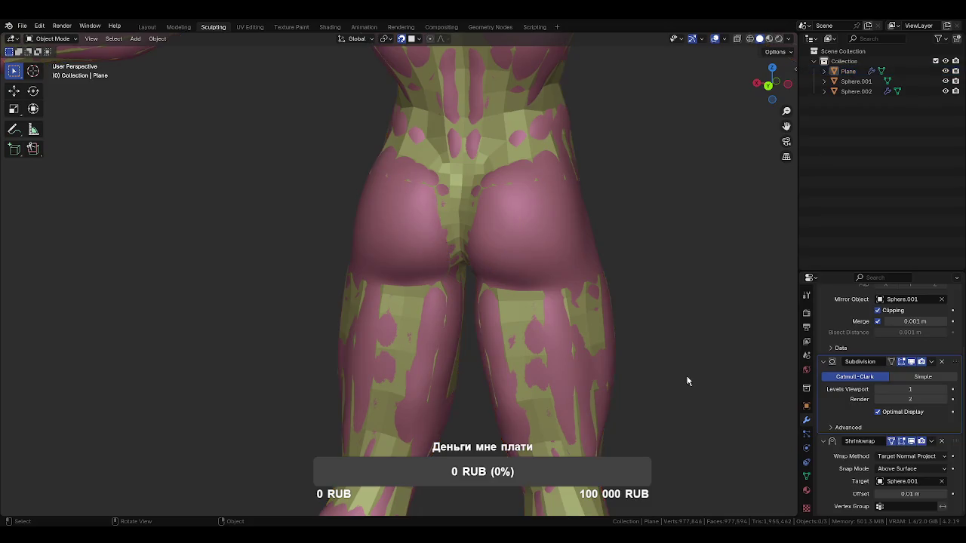
left_click(521, 313)
key("Tab")
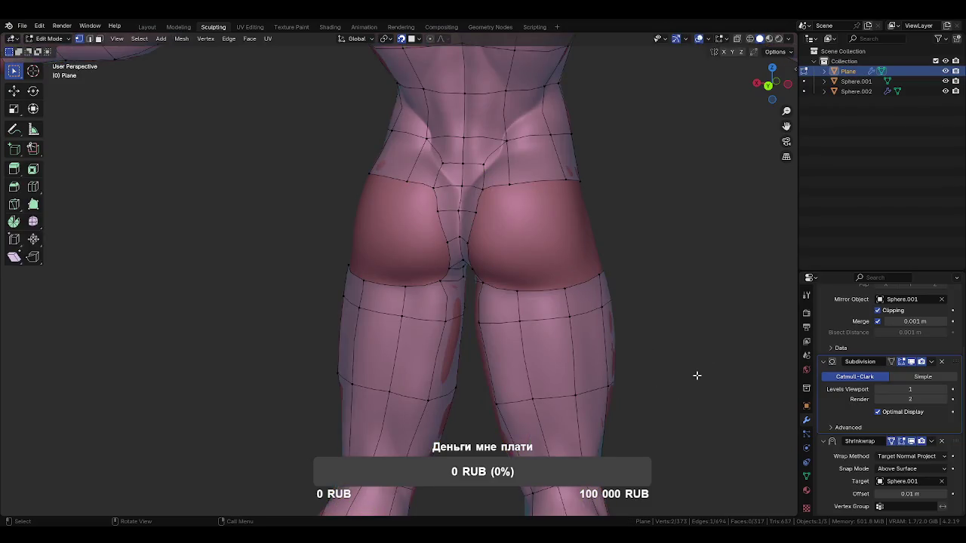
scroll(478, 257, "up", 5)
scroll(487, 234, "down", 5)
scroll(489, 237, "up", 2)
scroll(488, 237, "up", 2)
Pull the mirrored vertices along the buttock cleft inward to follow the sculpted crease
left_click_drag(460, 226, 439, 229)
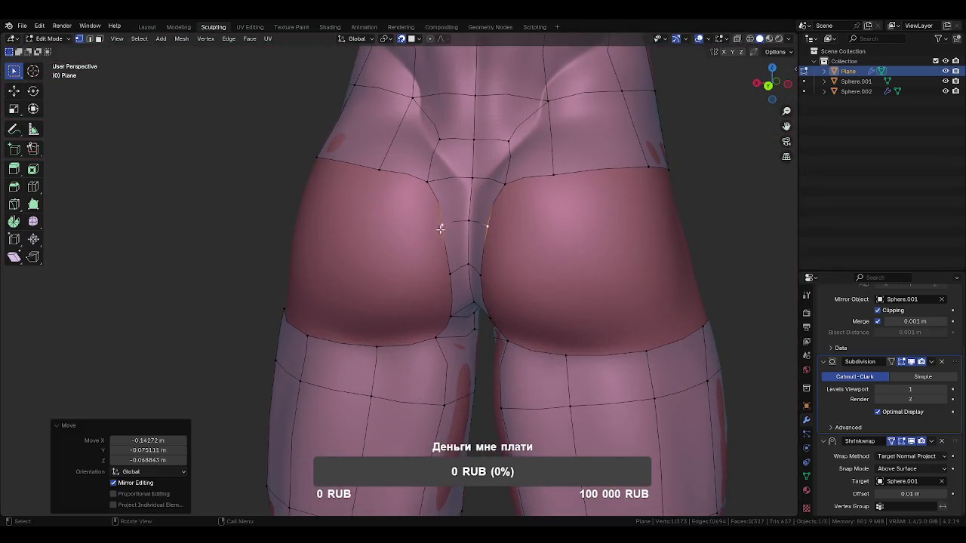
middle_click_drag(440, 229, 450, 276)
key("g")
left_click(446, 268)
mouse_move(446, 268)
middle_mouse_down()
mouse_move(475, 225)
mouse_move(464, 302)
mouse_move(521, 308)
mouse_move(457, 271)
mouse_move(479, 236)
mouse_move(422, 229)
mouse_move(491, 240)
mouse_move(496, 287)
middle_mouse_up()
scroll(476, 225, "down", 3)
scroll(476, 225, "down", 3)
key("g")
left_click(422, 229)
left_click(446, 243)
Reposition the mirrored front-hip and groin vertices to follow the pelvis
key("g")
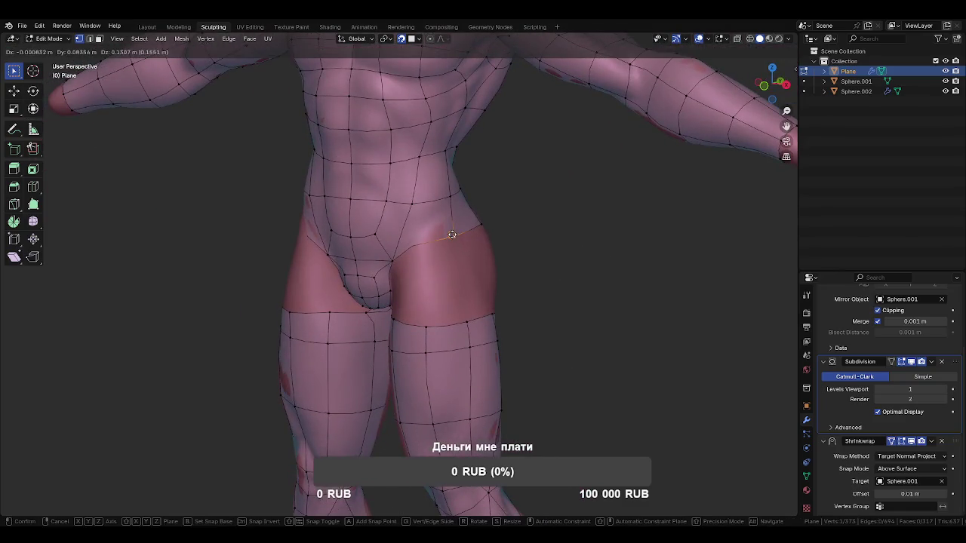
left_click(451, 235)
scroll(498, 246, "down", 2)
scroll(531, 293, "down", 2)
scroll(528, 287, "down", 2)
scroll(515, 286, "down", 2)
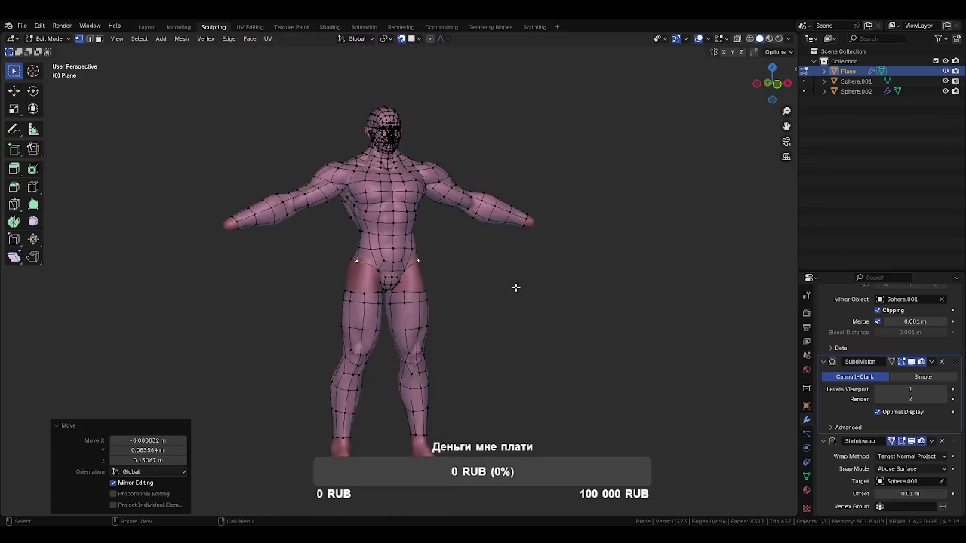
middle_click_drag(515, 287, 452, 285)
scroll(448, 287, "up", 2)
scroll(447, 288, "up", 1)
scroll(444, 289, "up", 3)
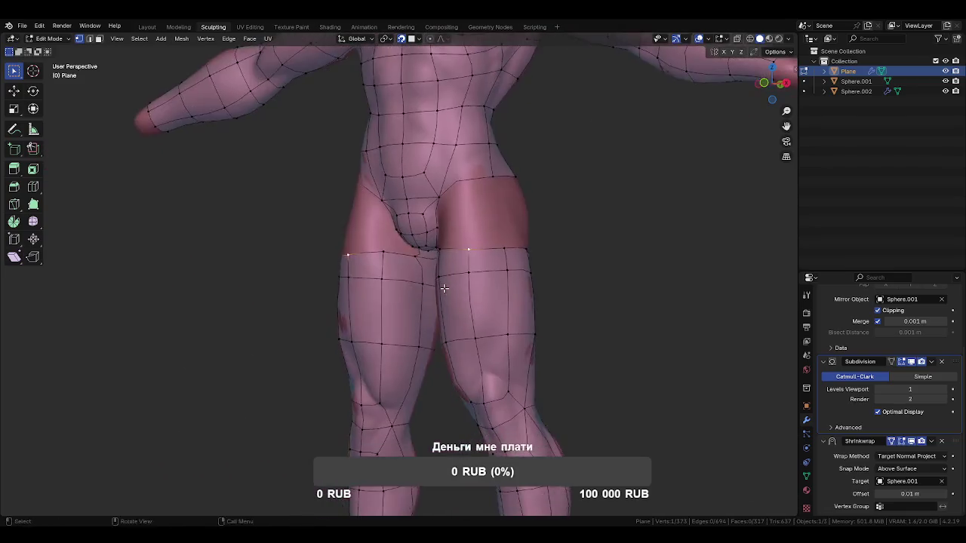
scroll(445, 289, "down", 1)
key("g")
left_click(467, 282)
Move a front-thigh vertex and pull the mirrored waist vertex into place
mouse_move(468, 282)
middle_mouse_down()
mouse_move(504, 248)
mouse_move(583, 302)
mouse_move(587, 287)
middle_mouse_up()
left_click(504, 247)
key("g")
left_click(502, 251)
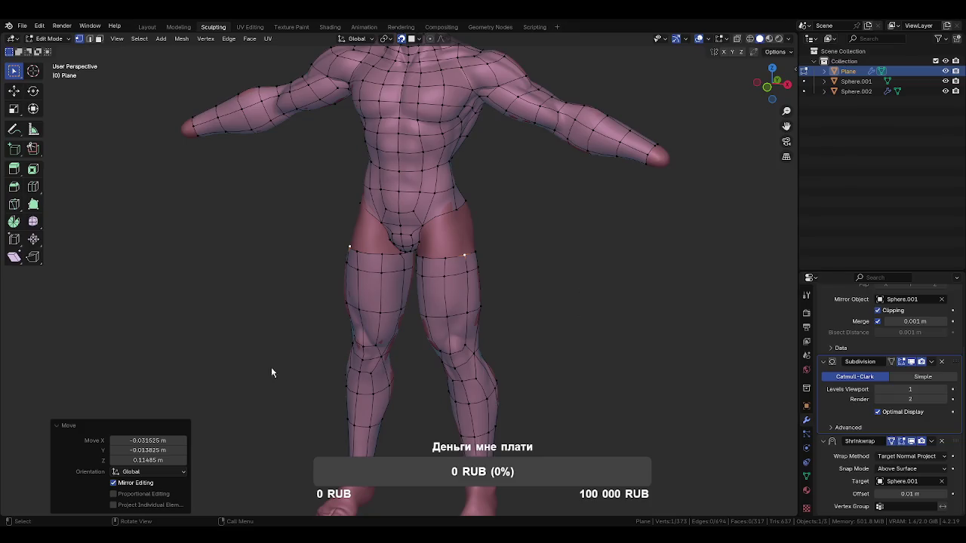
mouse_move(550, 233)
middle_mouse_down()
mouse_move(491, 269)
mouse_move(501, 191)
middle_mouse_up()
left_click_drag(500, 191, 499, 201)
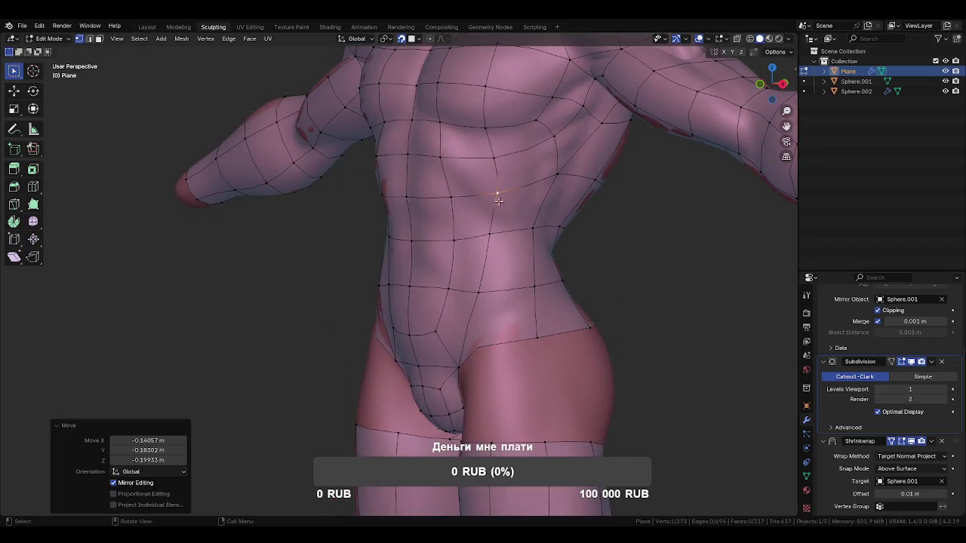
mouse_move(522, 272)
middle_mouse_down()
mouse_move(570, 262)
mouse_move(605, 290)
mouse_move(466, 274)
mouse_move(536, 280)
mouse_move(438, 233)
mouse_move(403, 287)
mouse_move(522, 304)
mouse_move(588, 287)
middle_mouse_up()
scroll(571, 262, "down", 3)
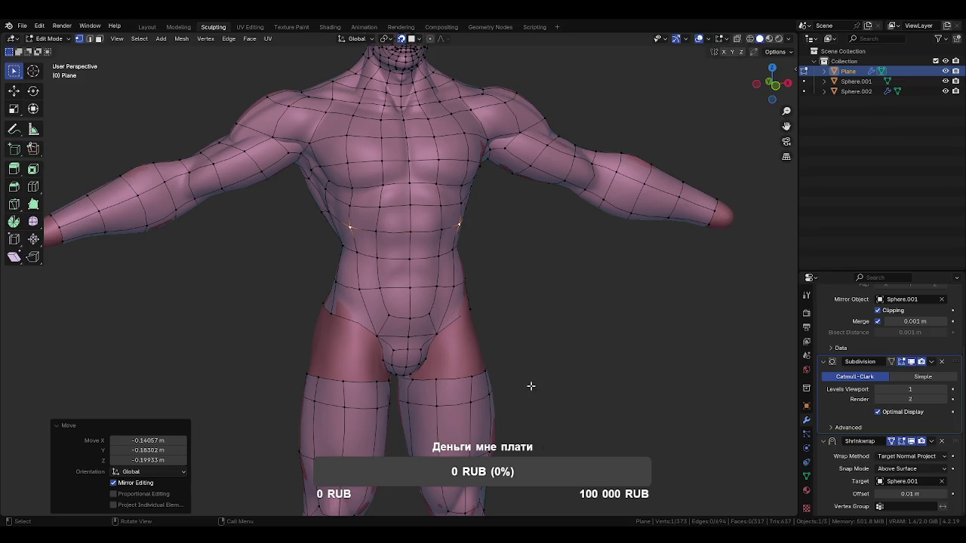
Zoom in on the hips and select the edge loop around the crotch
scroll(532, 386, "down", 2)
scroll(513, 335, "up", 3)
mouse_move(513, 336)
middle_mouse_down()
mouse_move(500, 342)
mouse_move(574, 347)
mouse_move(561, 324)
middle_mouse_up()
scroll(560, 324, "up", 1)
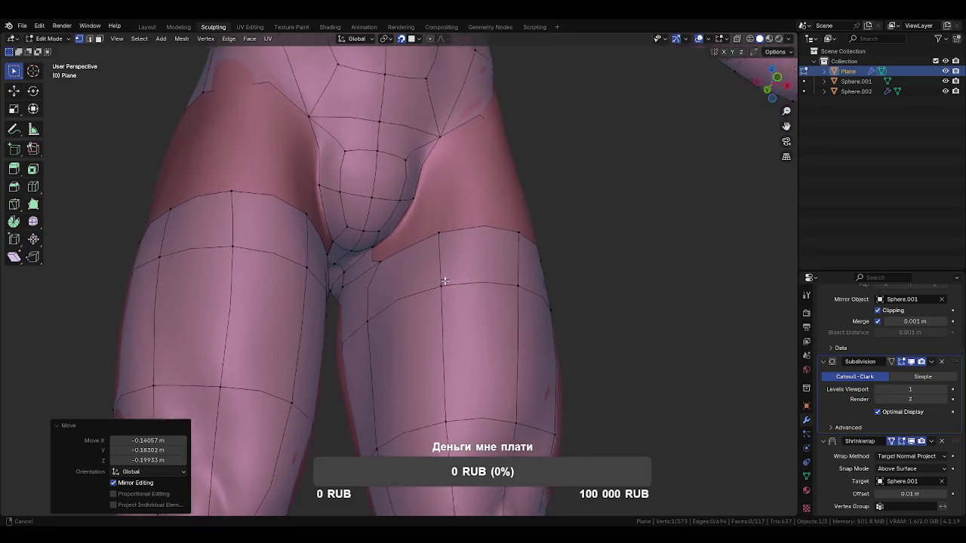
scroll(453, 302, "up", 1)
scroll(416, 290, "up", 1)
key("2")
left_click(369, 286, "alt")
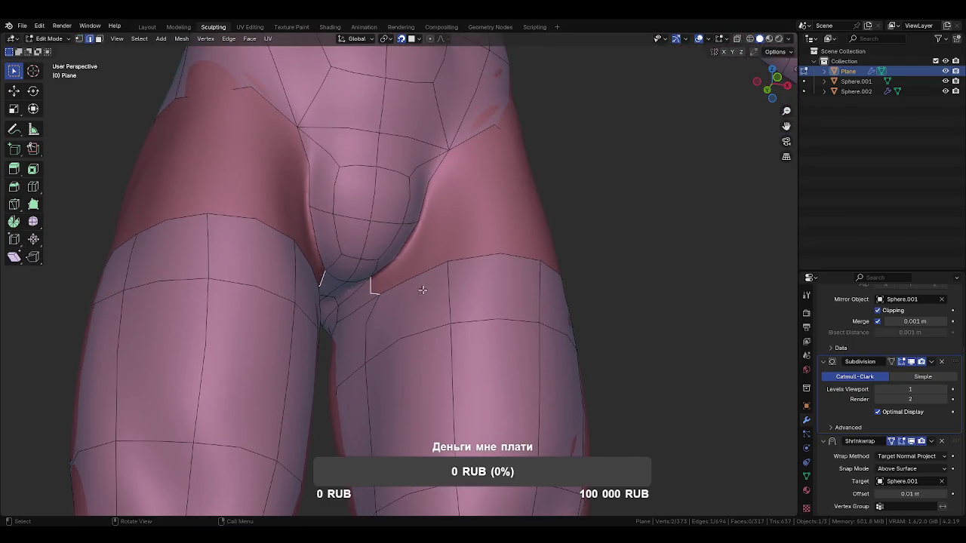
middle_click_drag(461, 274, 442, 291)
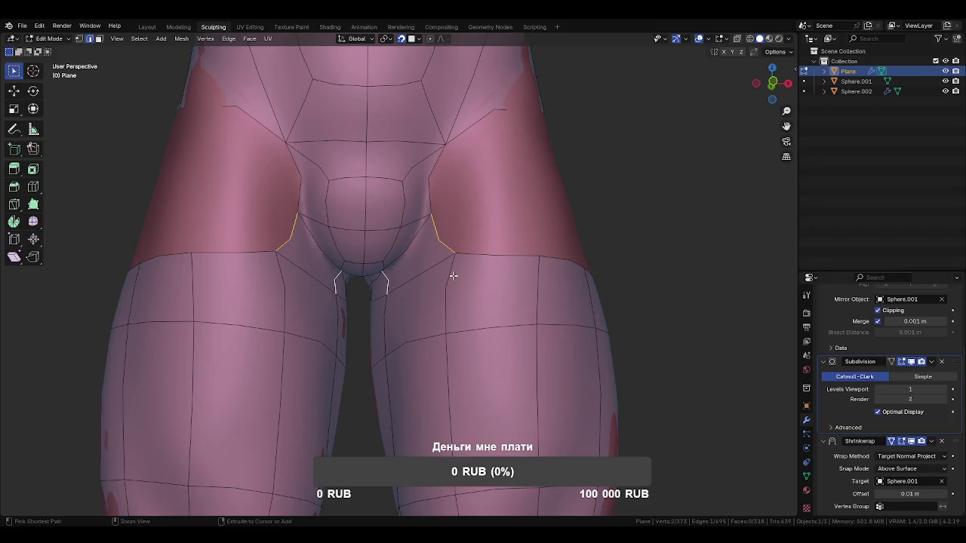
key("1")
middle_click_drag(452, 276, 435, 267)
Move the front hip vertex up and outward, checking from front and side
left_click_drag(436, 266, 517, 208)
mouse_move(517, 207)
middle_mouse_down()
mouse_move(473, 215)
mouse_move(501, 225)
mouse_move(523, 318)
middle_mouse_up()
left_click_drag(524, 319, 591, 292)
middle_click_drag(592, 293, 592, 330)
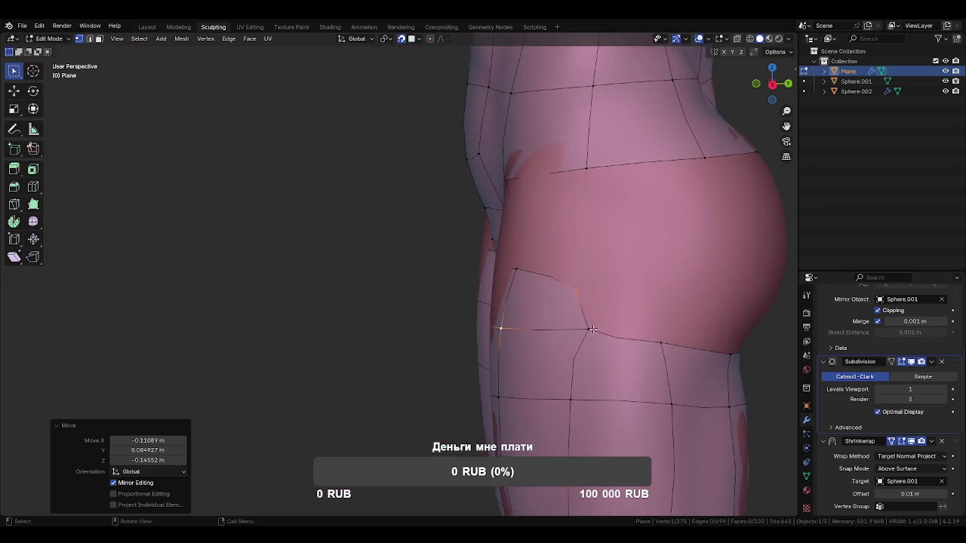
left_click_drag(592, 329, 685, 296)
Move the rear hip vertices onto the buttock crease and select the thigh-band edge
mouse_move(685, 296)
middle_mouse_down()
mouse_move(508, 279)
mouse_move(345, 222)
middle_mouse_up()
left_click(345, 222)
left_click_drag(438, 216, 452, 202)
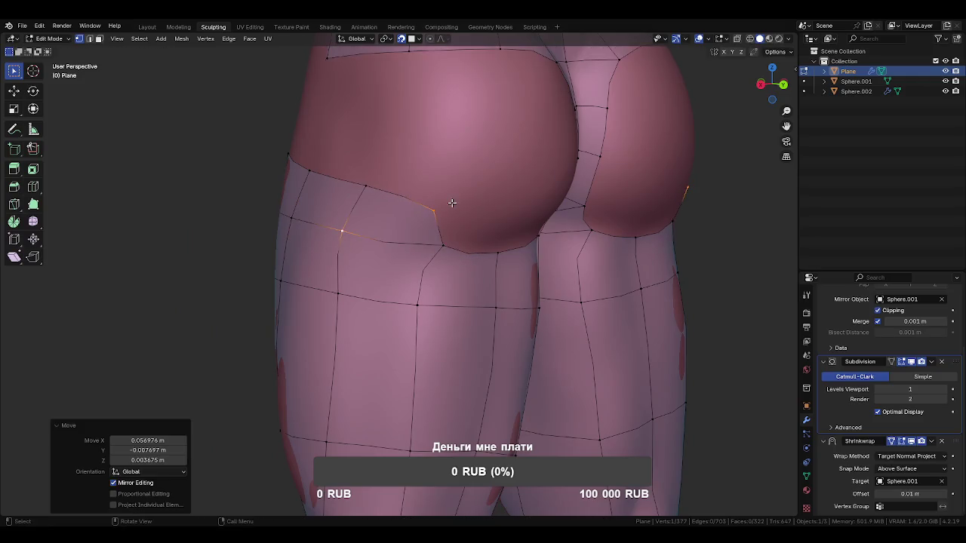
middle_click_drag(452, 202, 403, 206)
left_click_drag(403, 207, 460, 248)
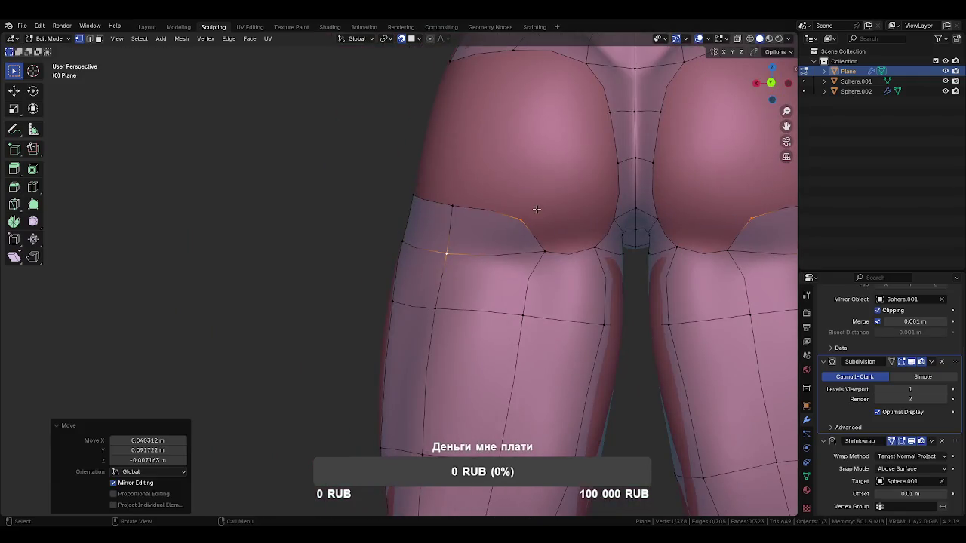
middle_click_drag(561, 248, 461, 254)
key("2")
left_click(563, 253)
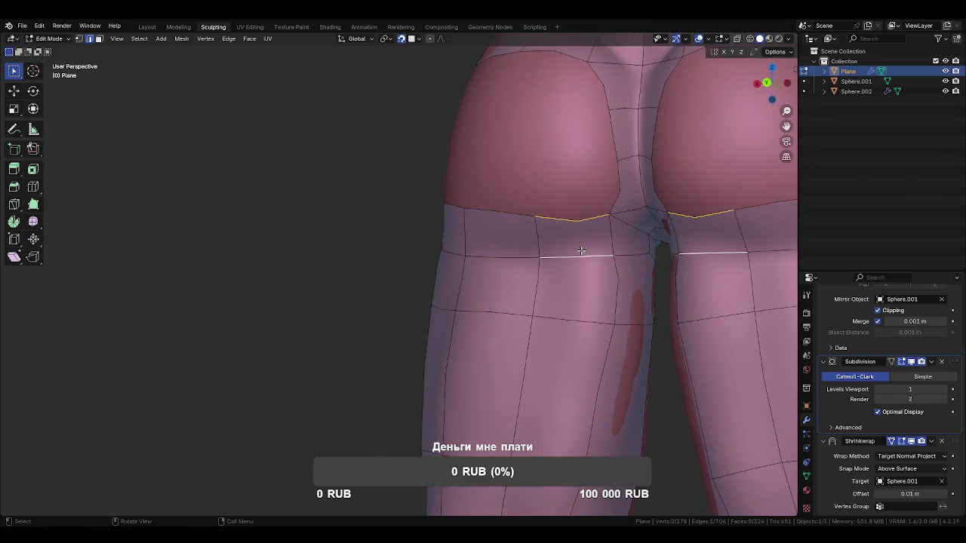
mouse_move(581, 251)
middle_mouse_down()
mouse_move(514, 253)
mouse_move(532, 235)
mouse_move(537, 245)
middle_mouse_up()
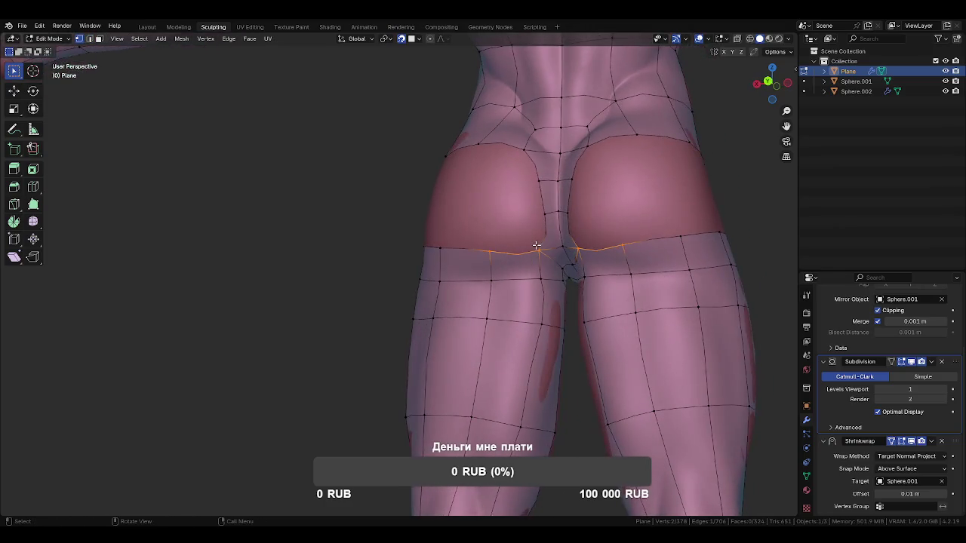
Raise the selected buttock loop vertices, undoing and retrying until the loop curves upward
key("g")
left_click(487, 209)
key("g")
left_click(486, 176)
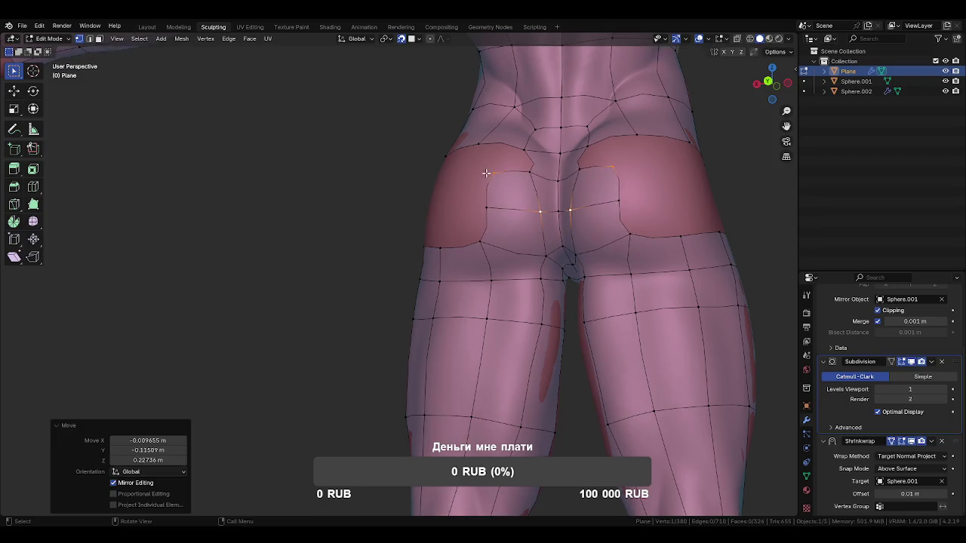
key("ctrl+z")
key("g")
left_click(436, 213)
key("ctrl+z")
key("g")
left_click(451, 176)
middle_click_drag(450, 175, 467, 188)
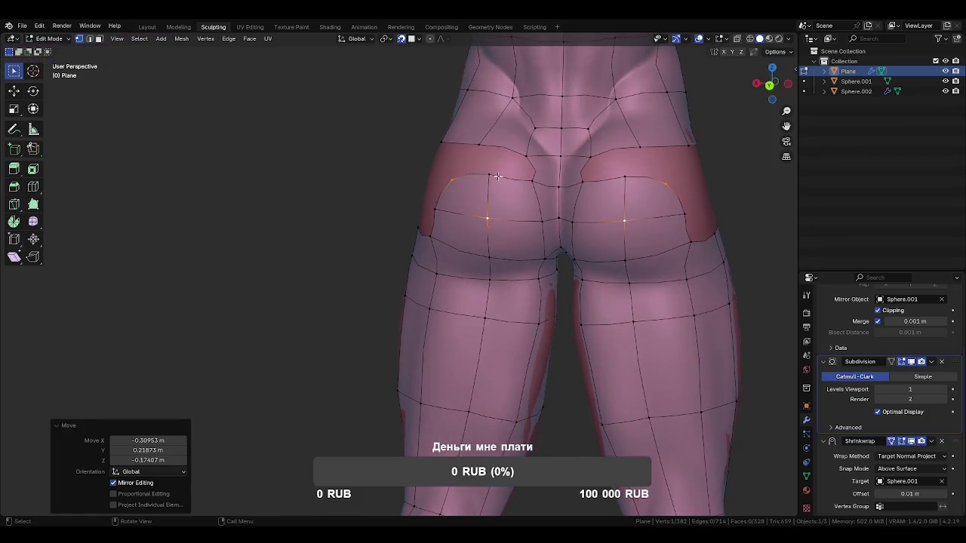
key("ctrl+z")
key("ctrl+shift+z")
key("2")
Select the mirrored buttock edge pair and move a vertex onto the buttock outline
left_click(523, 210)
middle_click_drag(472, 216, 490, 218)
key("1")
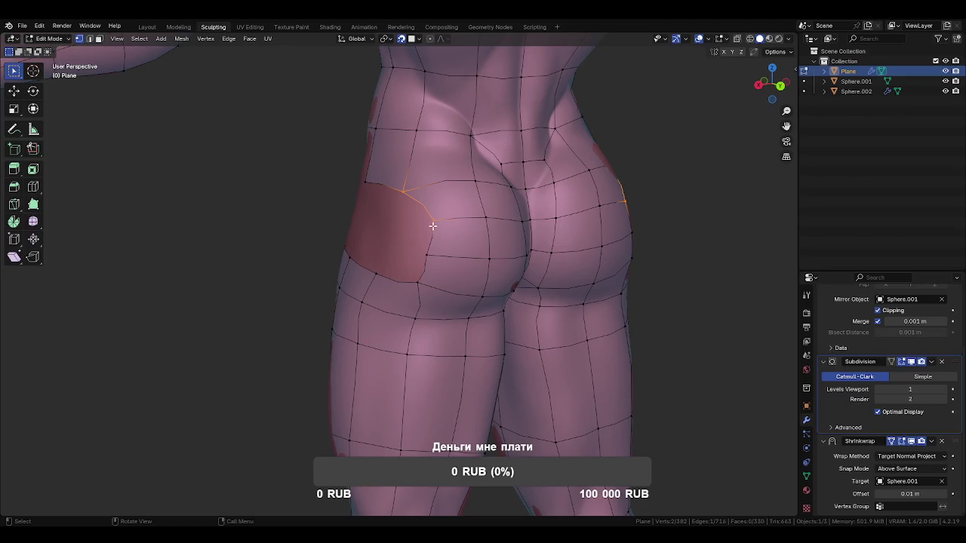
mouse_move(430, 224)
left_mouse_down()
mouse_move(391, 194)
mouse_move(402, 175)
left_mouse_up()
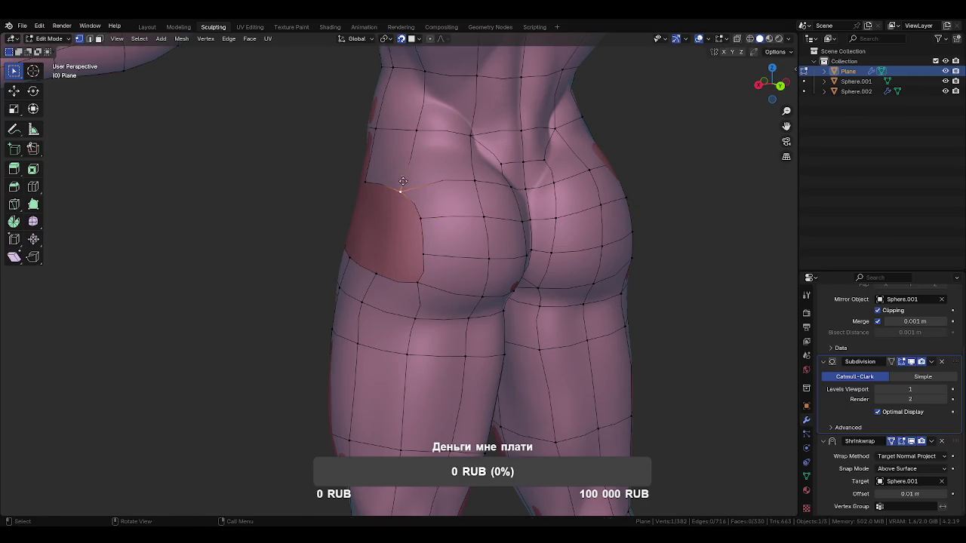
middle_click_drag(402, 175, 470, 279)
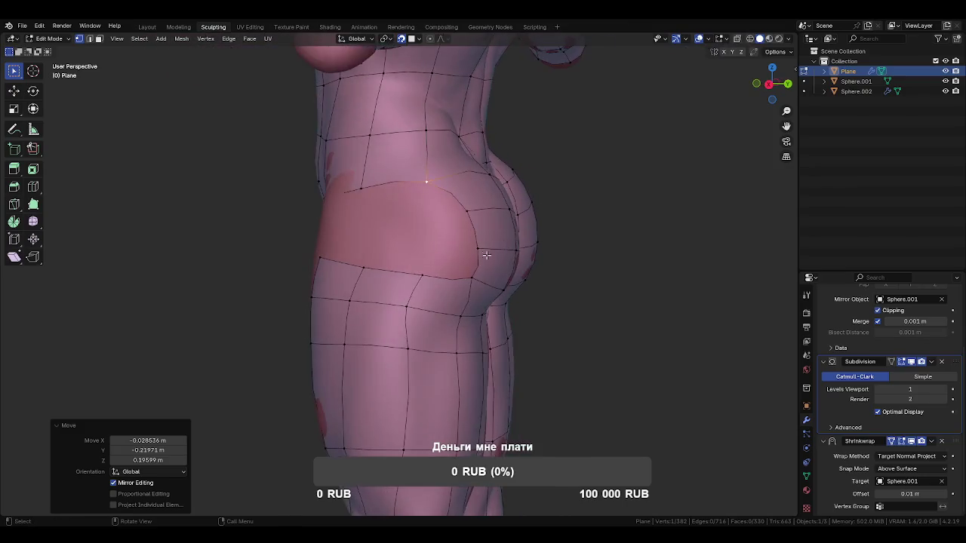
Extend two new quad faces from the side-hip vertices and position them
key("f")
left_click(413, 240)
left_click_drag(413, 240, 465, 236)
key("f")
left_click(403, 204)
middle_click_drag(438, 215, 478, 221)
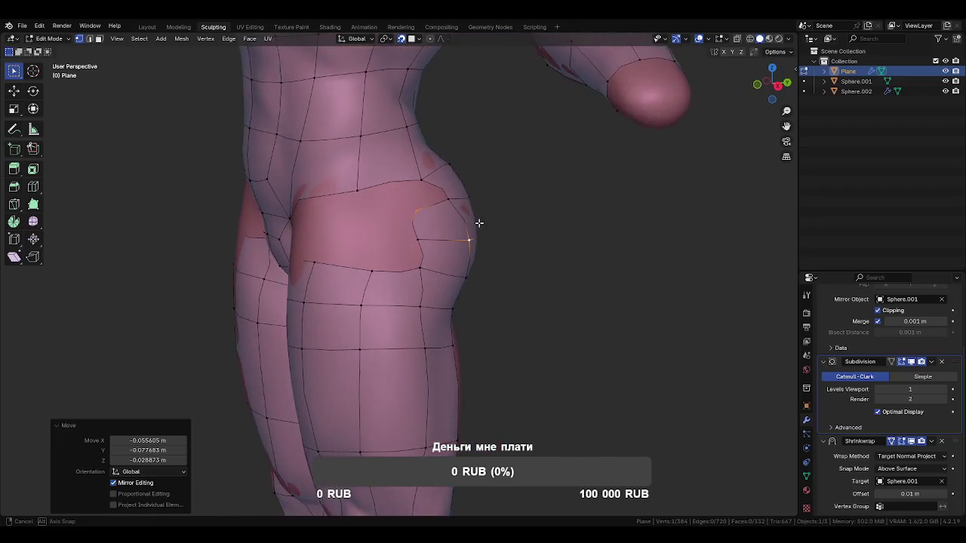
left_click_drag(467, 241, 460, 226)
mouse_move(461, 227)
middle_mouse_down()
mouse_move(401, 206)
mouse_move(448, 237)
middle_mouse_up()
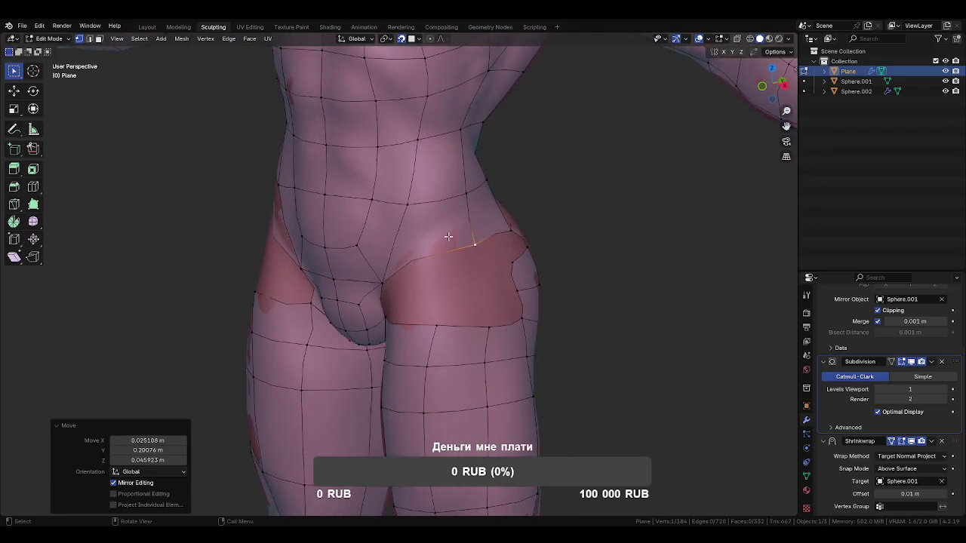
key("k")
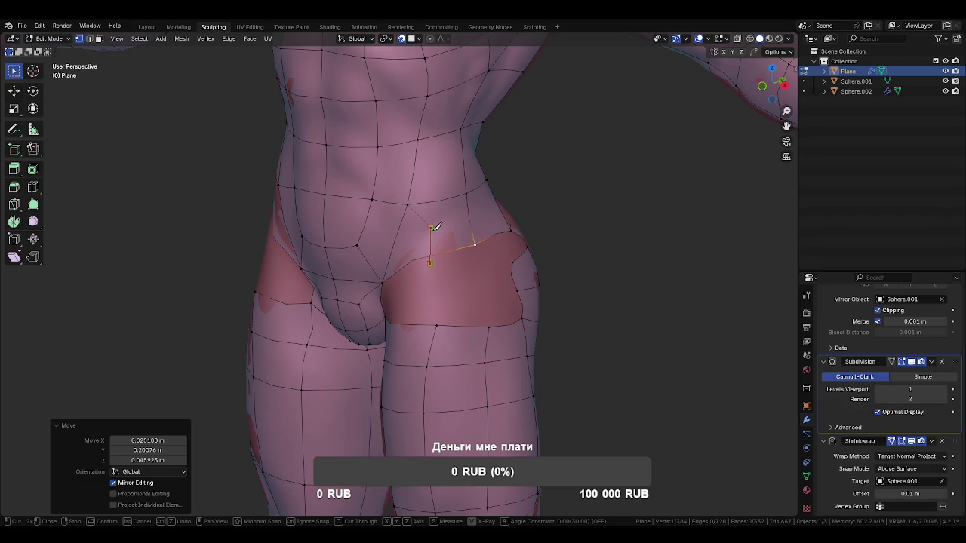
Knife-cut new edges across the front of the hip
left_click(476, 217)
middle_click_drag(476, 218, 498, 215)
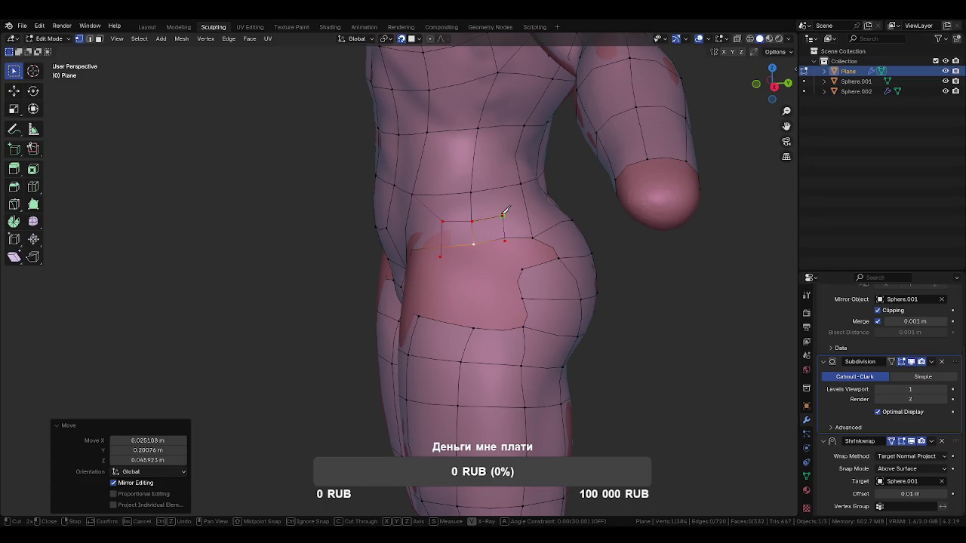
left_click(523, 182)
key("Return")
Move the front hip vertex beside the new cut into place
left_click(552, 245)
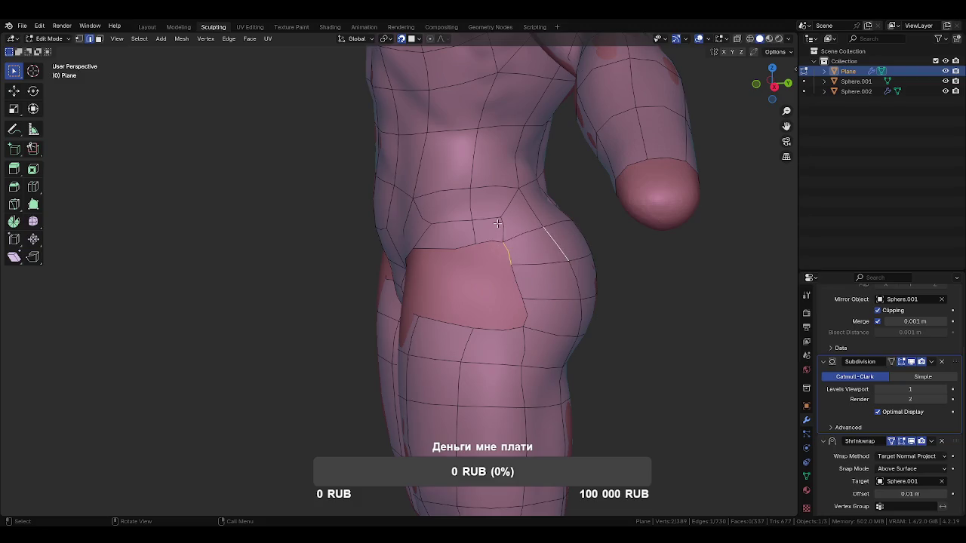
mouse_move(498, 258)
middle_mouse_down()
mouse_move(576, 246)
mouse_move(563, 249)
middle_mouse_up()
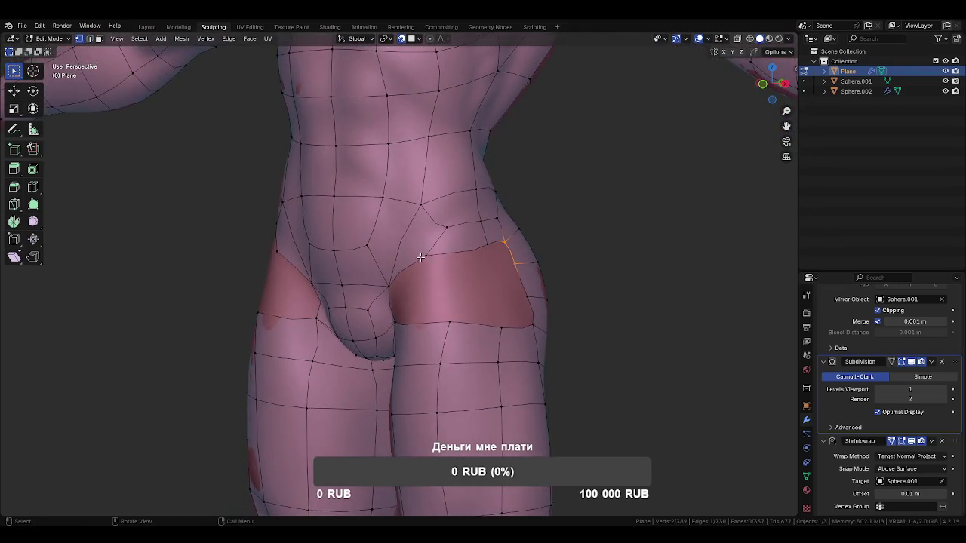
left_click(460, 259)
key("g")
left_click(462, 261)
Reposition the side and lower hip vertices around the new edges
mouse_move(467, 266)
middle_mouse_down()
mouse_move(379, 271)
mouse_move(491, 287)
middle_mouse_up()
key("g")
left_click(553, 304)
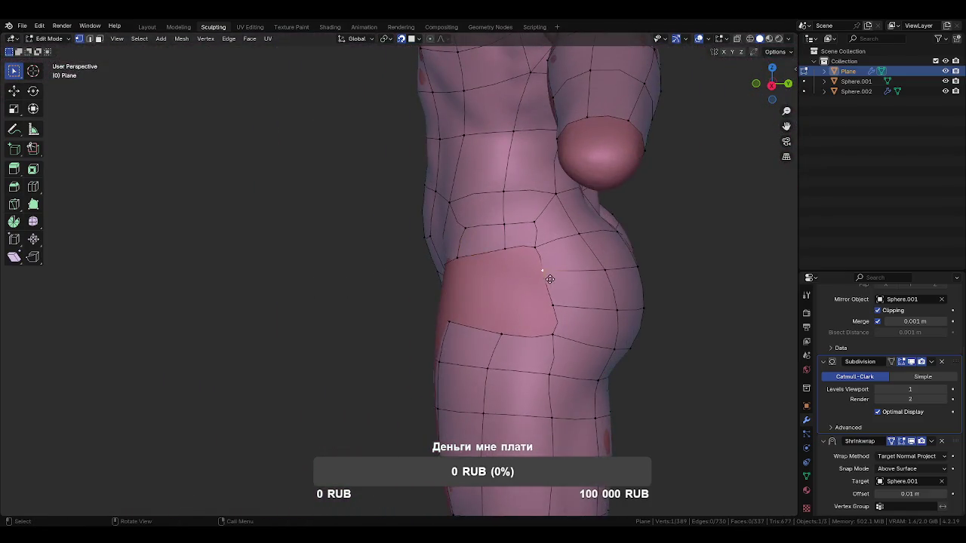
left_click(554, 306)
key("g")
left_click(516, 309)
left_click(538, 300)
key("g")
left_click(503, 280)
left_click(540, 277)
middle_click_drag(553, 272, 458, 306)
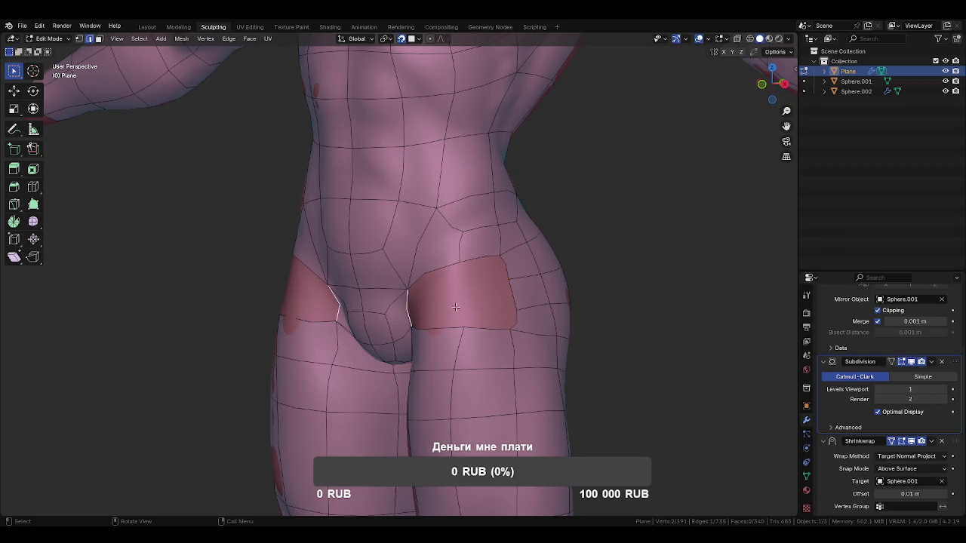
Add an edge loop across the hip patch and zoom out to the legs
middle_click_drag(456, 307, 509, 311)
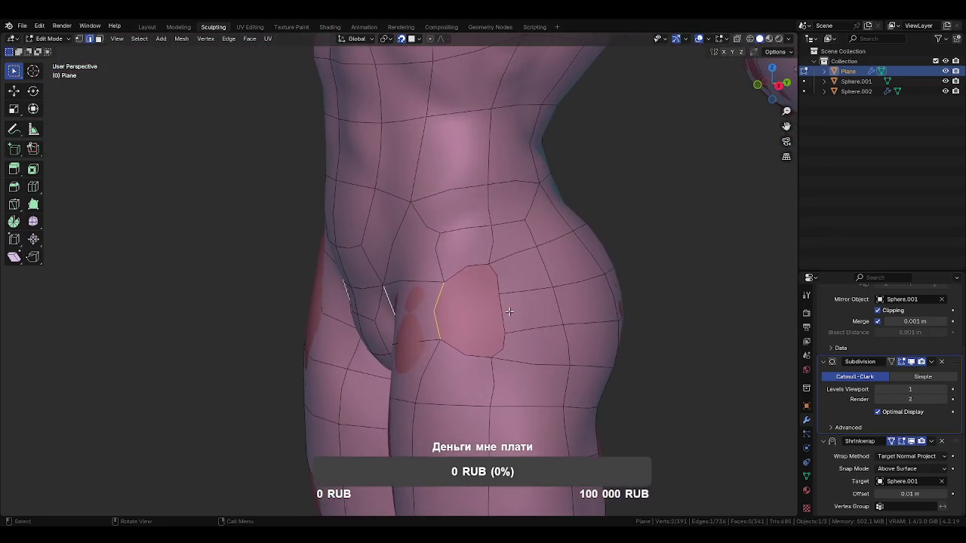
left_click(478, 311)
left_click(472, 308)
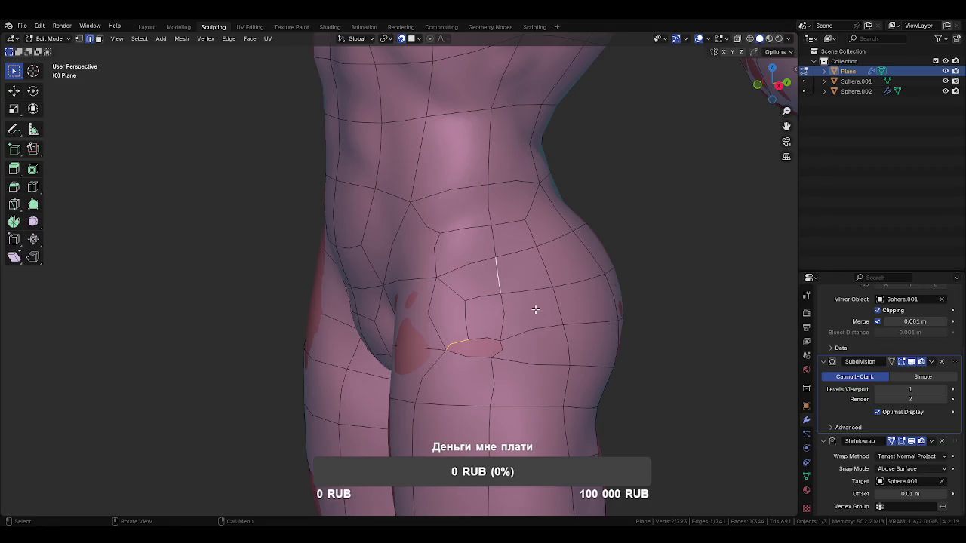
middle_click_drag(535, 309, 581, 359)
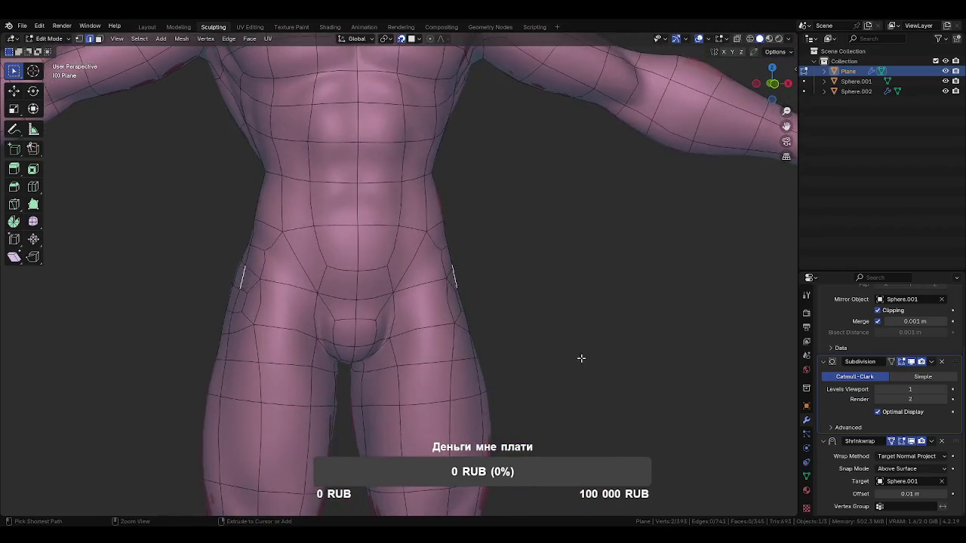
scroll(581, 358, "down", 3)
mouse_move(485, 319)
middle_mouse_down()
mouse_move(370, 301)
mouse_move(571, 381)
mouse_move(568, 333)
mouse_move(612, 314)
mouse_move(507, 352)
mouse_move(429, 349)
middle_mouse_up()
scroll(568, 332, "down", 3)
middle_click_drag(532, 371, 457, 251)
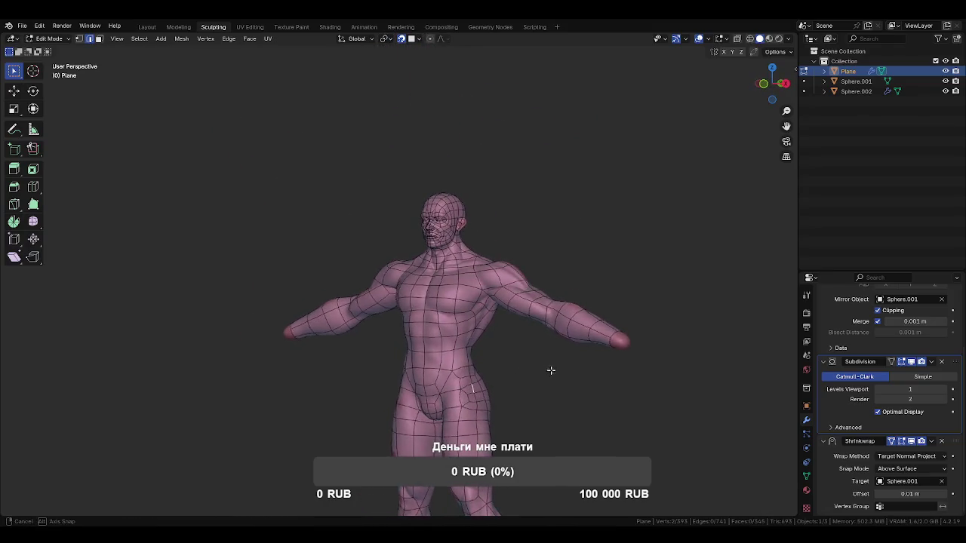
Add an edge loop across the thighs and slide it into position
key("ctrl+r")
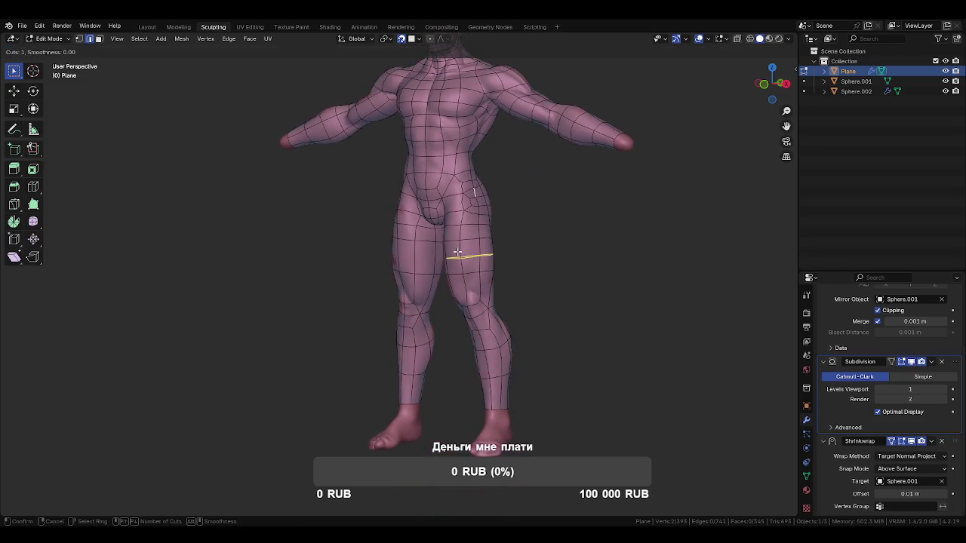
left_click(457, 251)
right_click(457, 251)
middle_click_drag(457, 251, 504, 267)
key("g")
key("g")
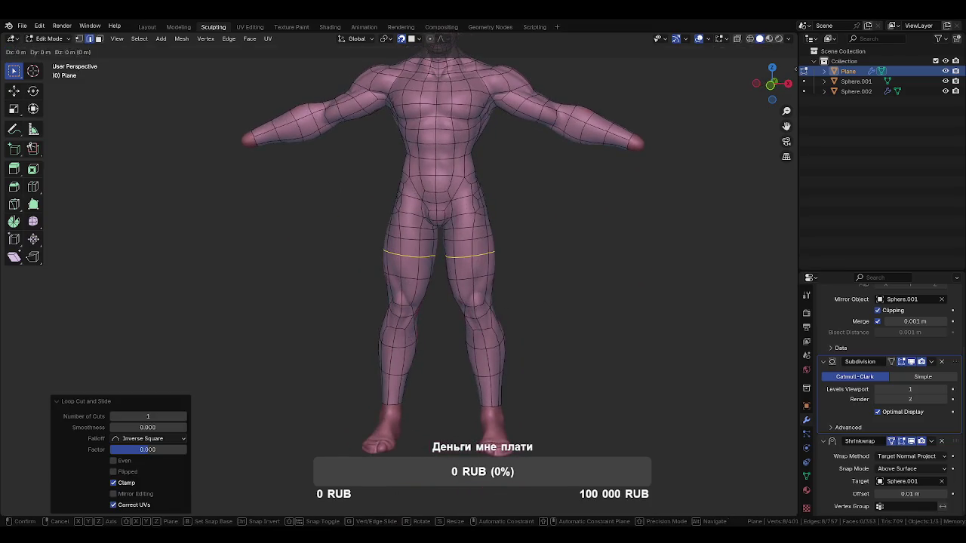
left_click(580, 298)
scroll(521, 258, "up", 2)
key("g")
key("g")
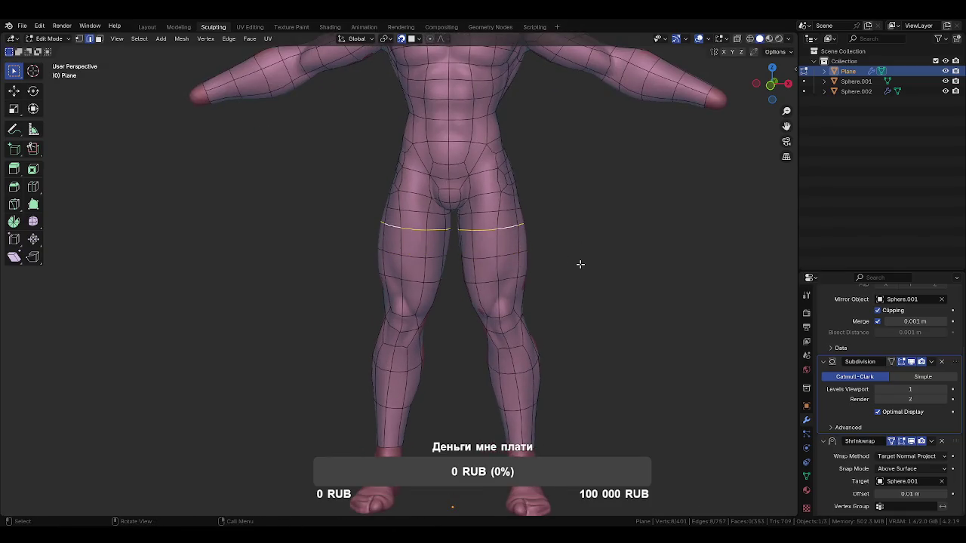
left_click(578, 269)
mouse_move(578, 269)
middle_mouse_down()
mouse_move(569, 321)
mouse_move(513, 344)
middle_mouse_up()
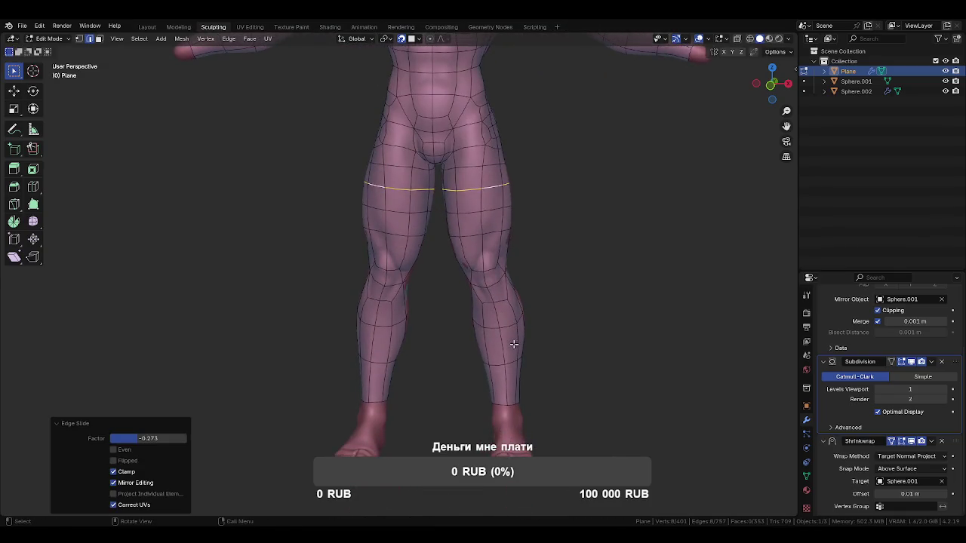
Try a loop cut around the lower legs, then undo it
key("ctrl+r")
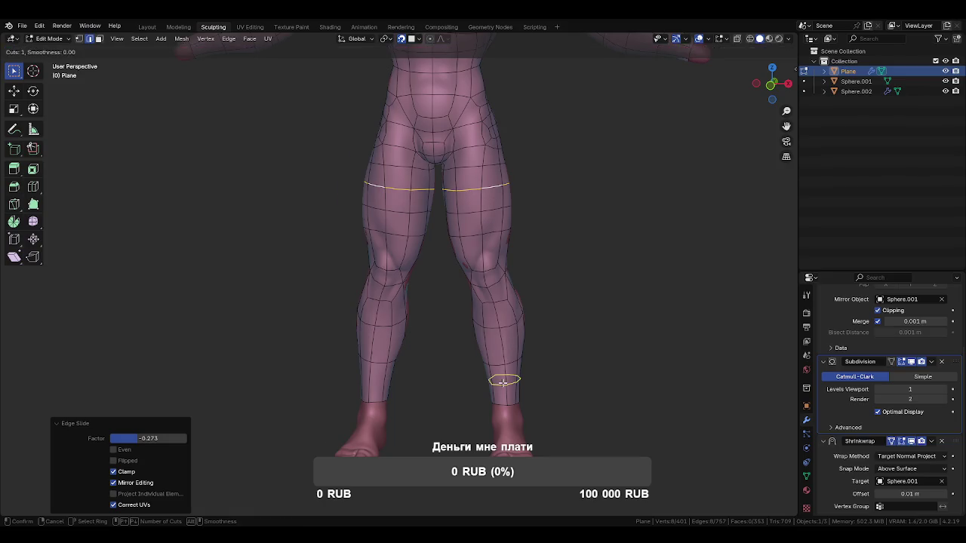
left_click(503, 381)
right_click(504, 381)
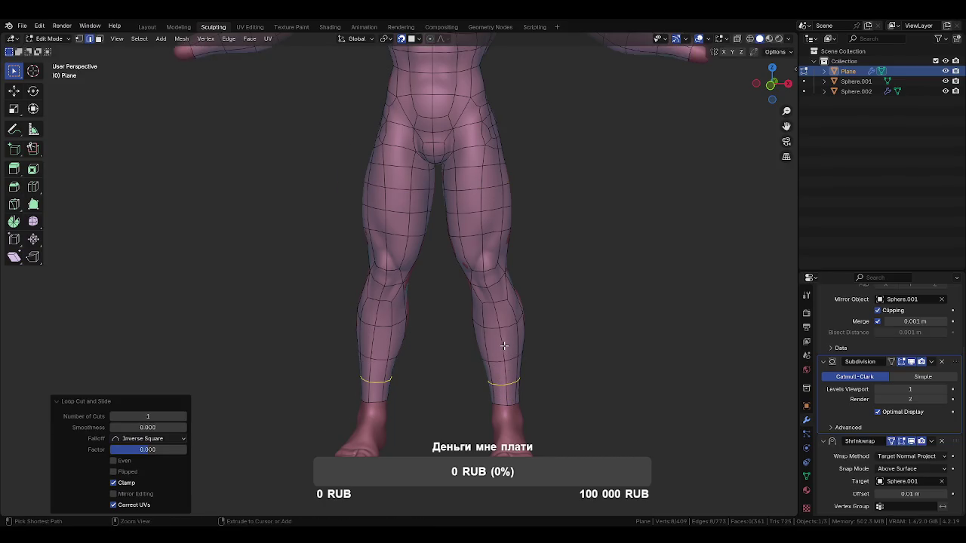
mouse_move(559, 362)
middle_mouse_down()
mouse_move(410, 342)
mouse_move(464, 350)
middle_mouse_up()
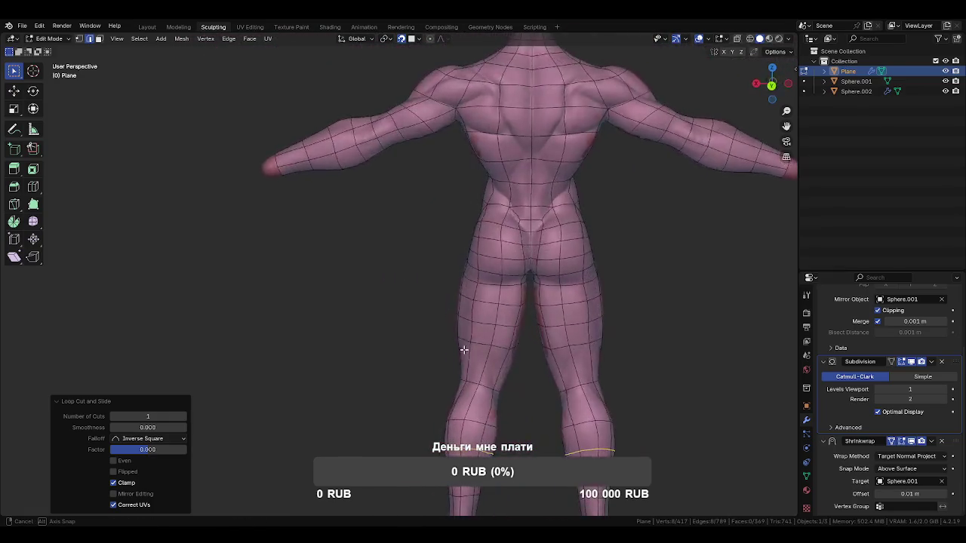
middle_click_drag(464, 349, 571, 346)
mouse_move(533, 304)
middle_mouse_down()
mouse_move(534, 334)
mouse_move(558, 339)
mouse_move(538, 337)
mouse_move(530, 308)
middle_mouse_up()
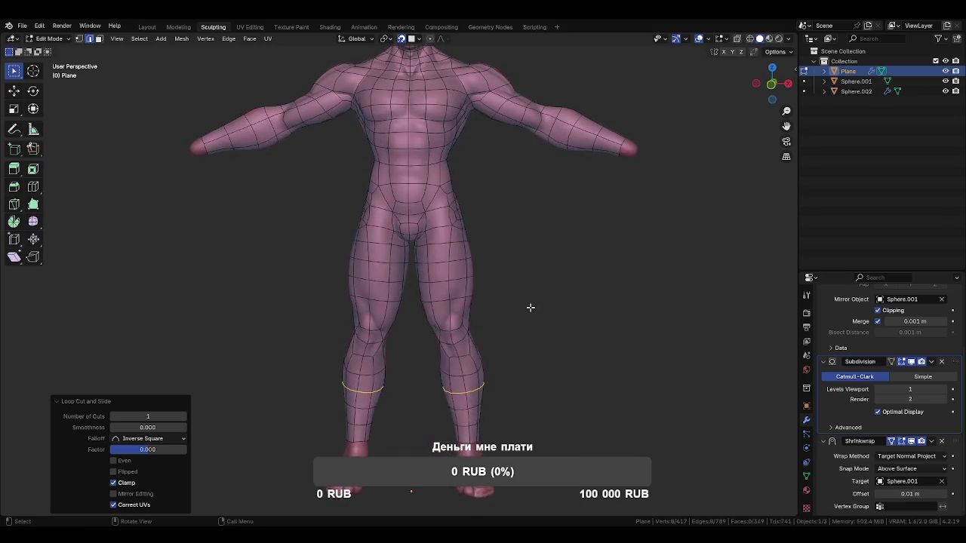
key("ctrl+z")
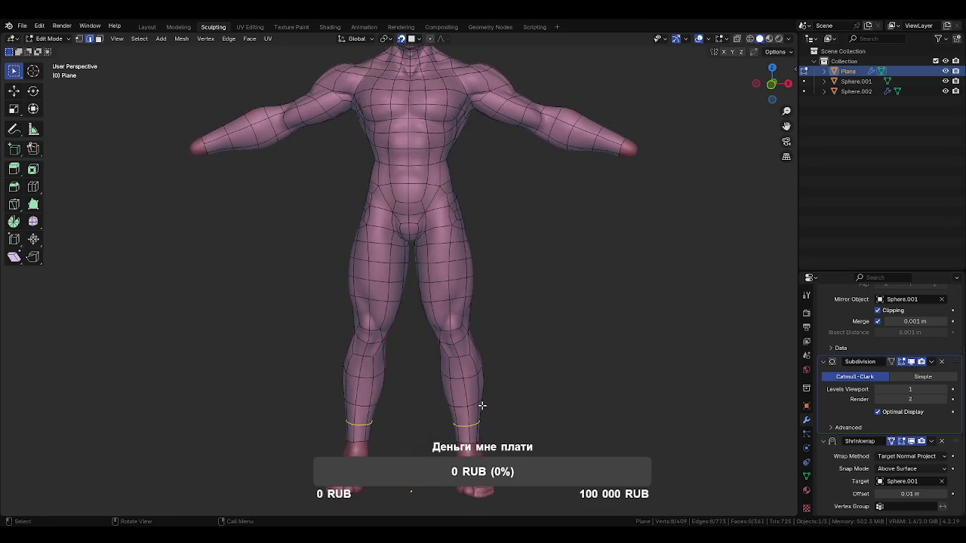
Slide the ankle loops up the legs and dissolve the redundant thigh edge loop
key("g")
key("g")
left_click(558, 395)
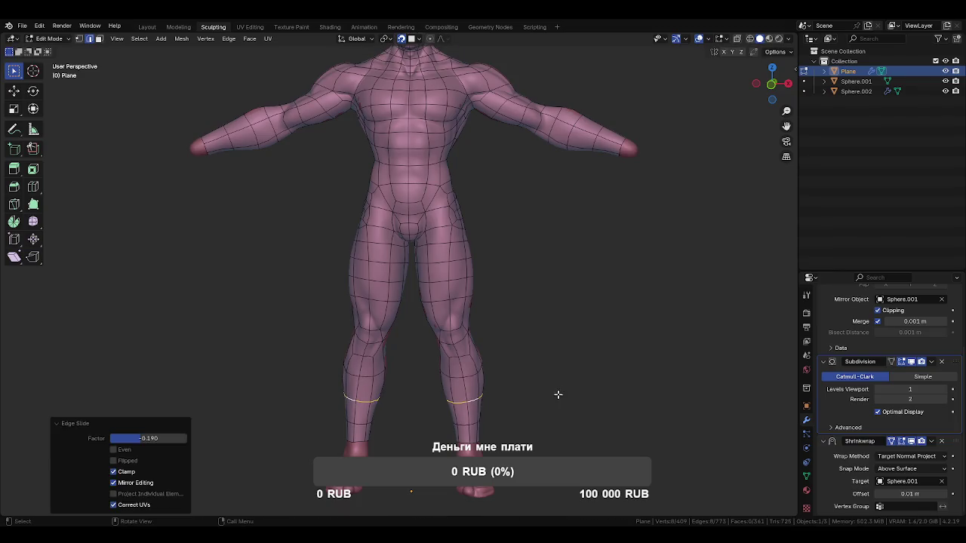
left_click(458, 262, "alt")
key("x")
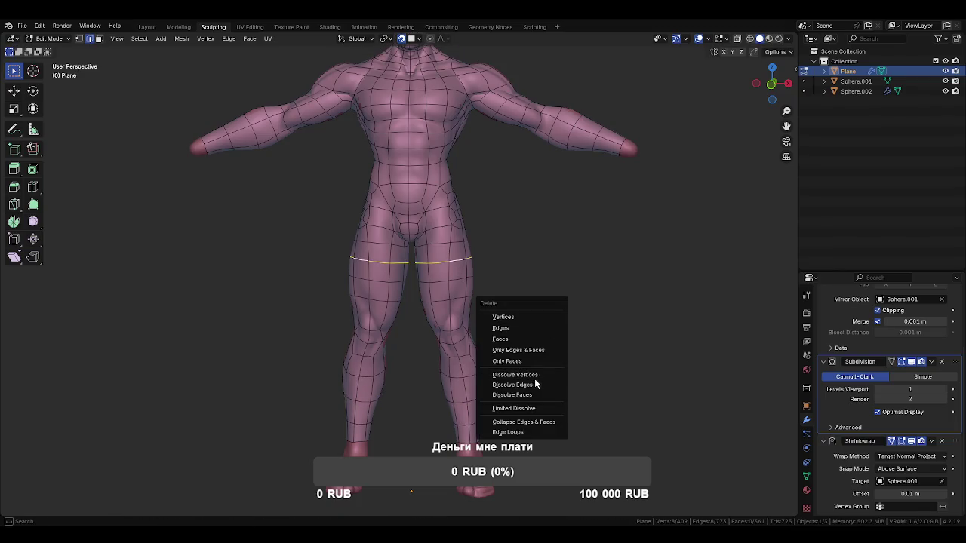
left_click(538, 385)
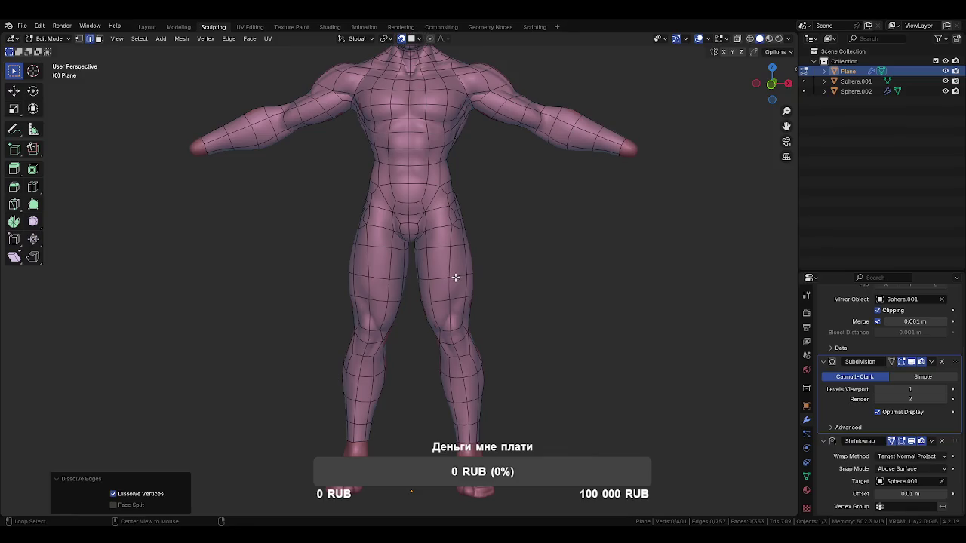
Slide another thigh loop into place and select a short edge on the back of the leg
left_click(455, 277, "alt")
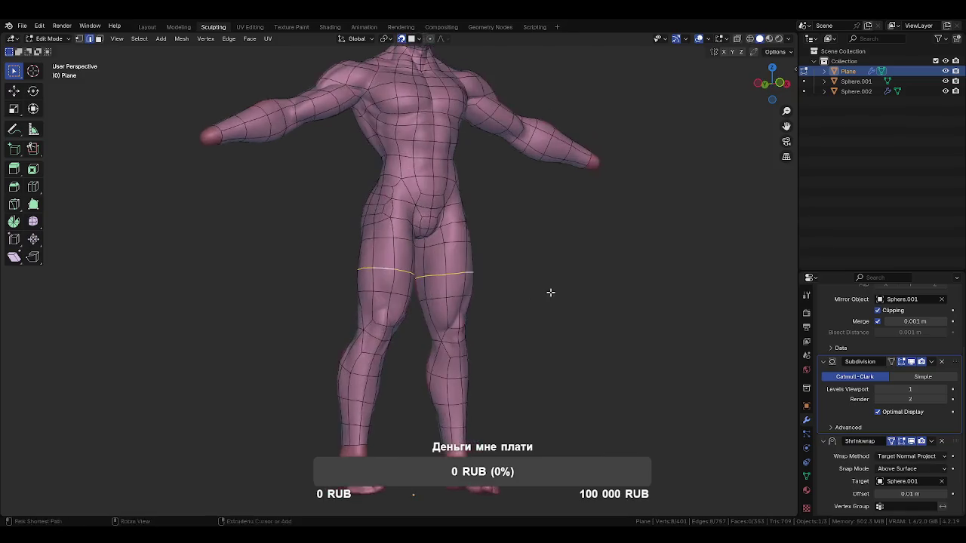
scroll(549, 291, "up", 3)
key("g")
key("g")
left_click(561, 318)
mouse_move(537, 323)
middle_mouse_down()
mouse_move(471, 286)
mouse_move(590, 291)
middle_mouse_up()
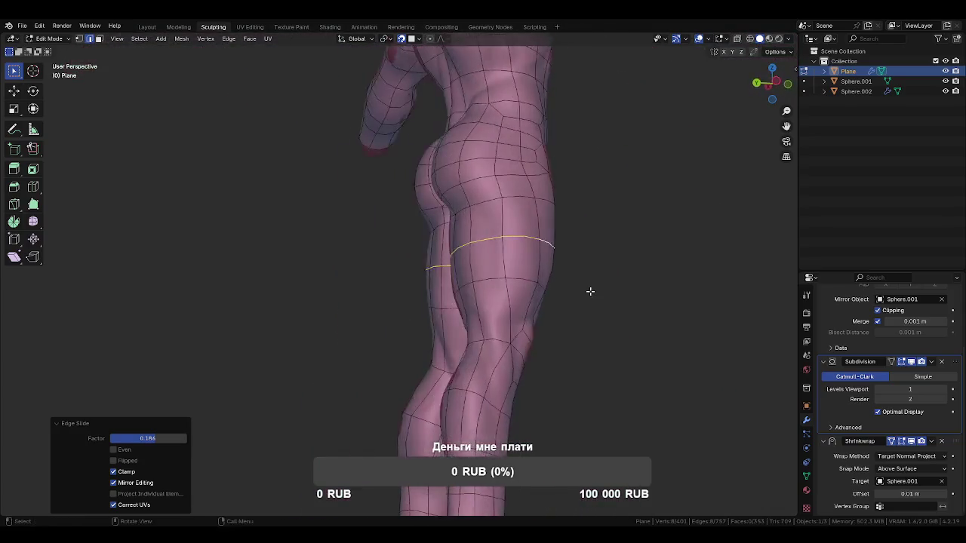
mouse_move(579, 334)
middle_mouse_down()
mouse_move(486, 317)
mouse_move(453, 280)
mouse_move(463, 302)
mouse_move(518, 263)
mouse_move(494, 276)
mouse_move(495, 298)
mouse_move(496, 269)
mouse_move(511, 256)
mouse_move(491, 284)
mouse_move(496, 317)
mouse_move(442, 280)
mouse_move(345, 274)
mouse_move(347, 231)
mouse_move(380, 215)
mouse_move(436, 218)
mouse_move(425, 309)
mouse_move(477, 308)
mouse_move(491, 295)
mouse_move(487, 288)
mouse_move(476, 299)
middle_mouse_up()
scroll(528, 324, "up", 3)
left_click(465, 297)
key("ctrl+r")
Add an unslid edge loop across the legs and switch to vertex selection
left_click(479, 303)
right_click(479, 303)
left_click(461, 255)
key("1")
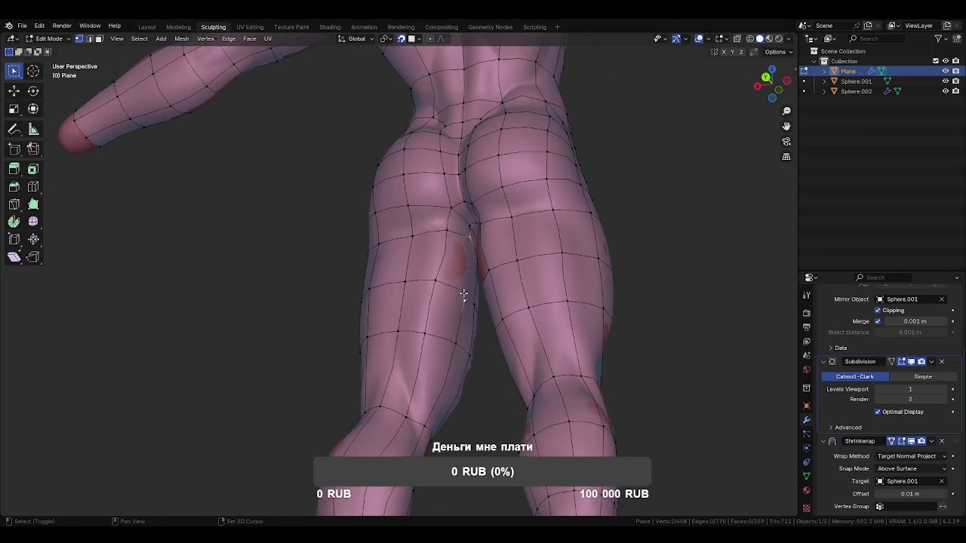
mouse_move(479, 319)
middle_mouse_down()
mouse_move(342, 315)
mouse_move(485, 301)
mouse_move(498, 339)
mouse_move(488, 362)
mouse_move(465, 255)
mouse_move(457, 270)
mouse_move(493, 221)
middle_mouse_up()
left_click(485, 301, "alt")
Move the vertex pair beside the crotch upward
left_click(466, 256)
key("g")
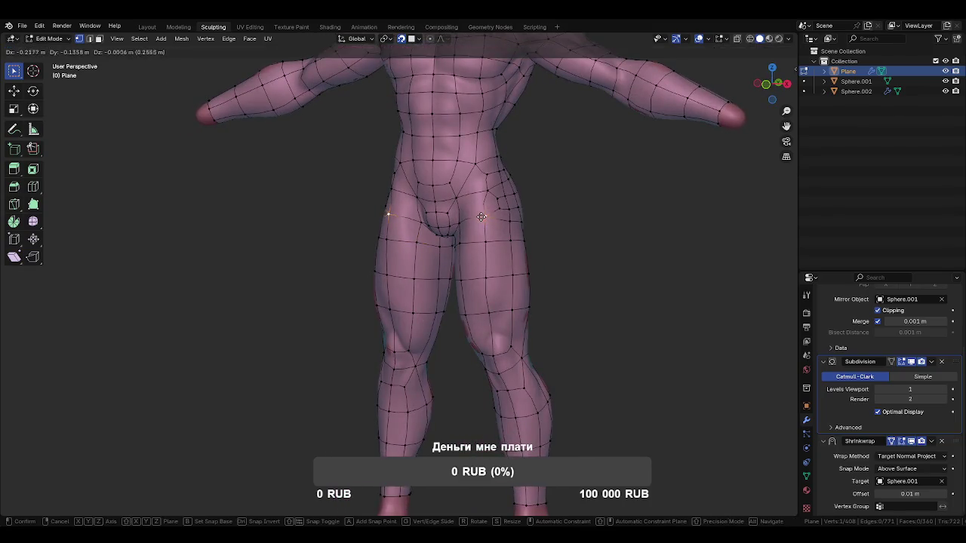
left_click(484, 239)
Switch the body into Sculpt Mode
mouse_move(478, 260)
middle_mouse_down()
mouse_move(506, 249)
mouse_move(550, 272)
middle_mouse_up()
scroll(476, 251, "down", 4)
key("ctrl+Tab")
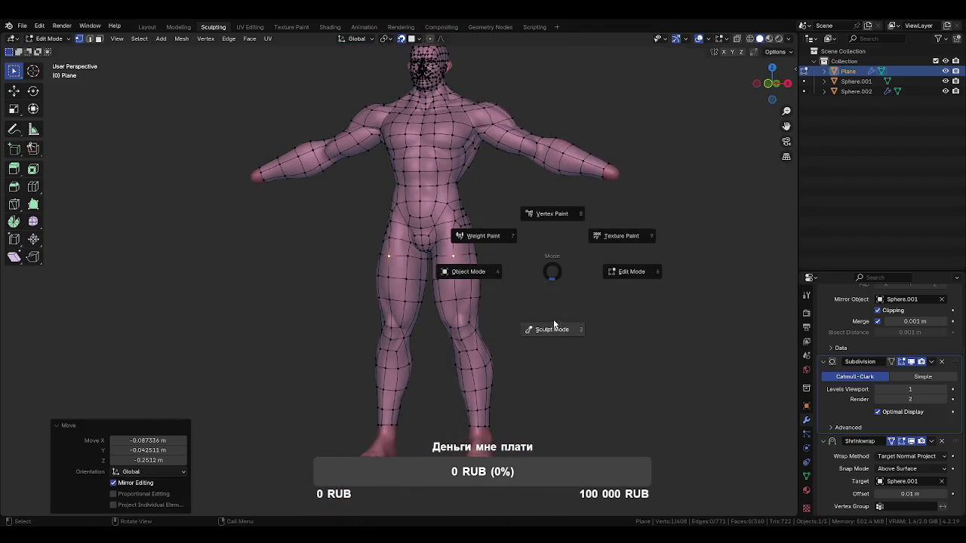
left_click(553, 324)
Isolate the body in Local view with wireframe shown and a 100 px Slide Relax brush
key("KP_Divide")
right_click(553, 320)
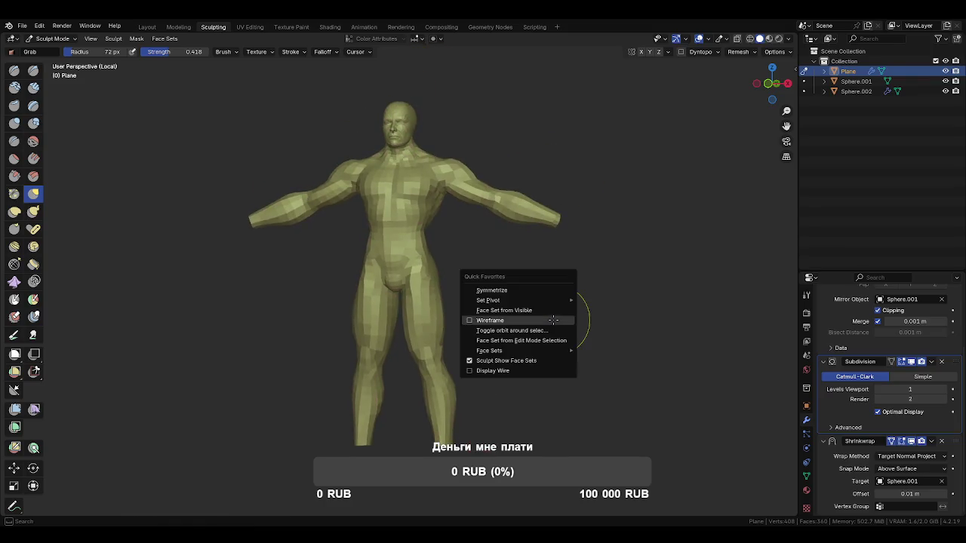
left_click(522, 316)
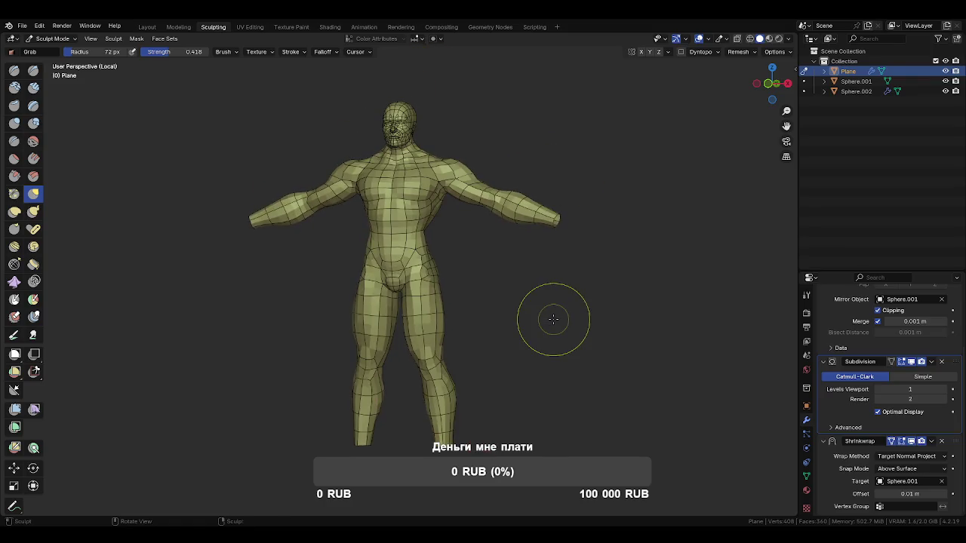
left_click(14, 264)
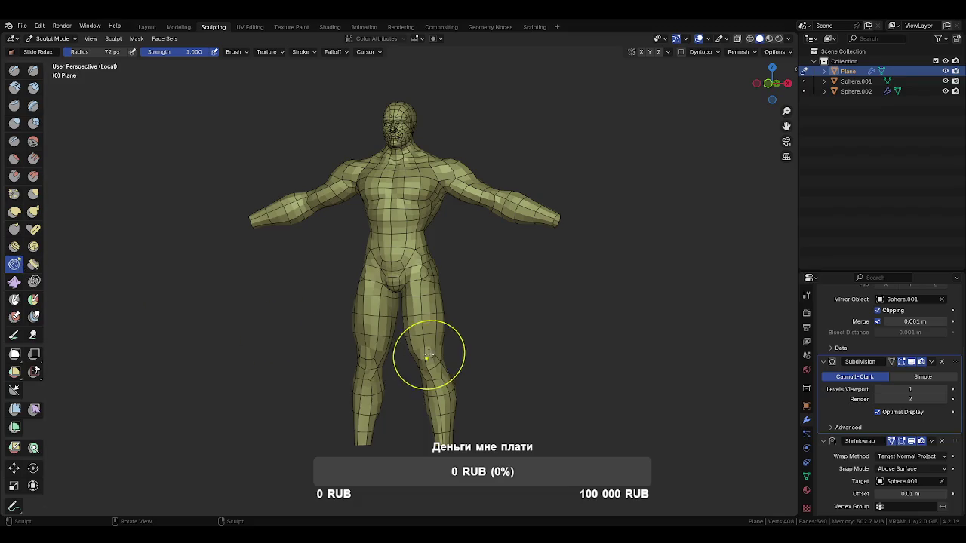
middle_click_drag(443, 382, 428, 357)
key("f")
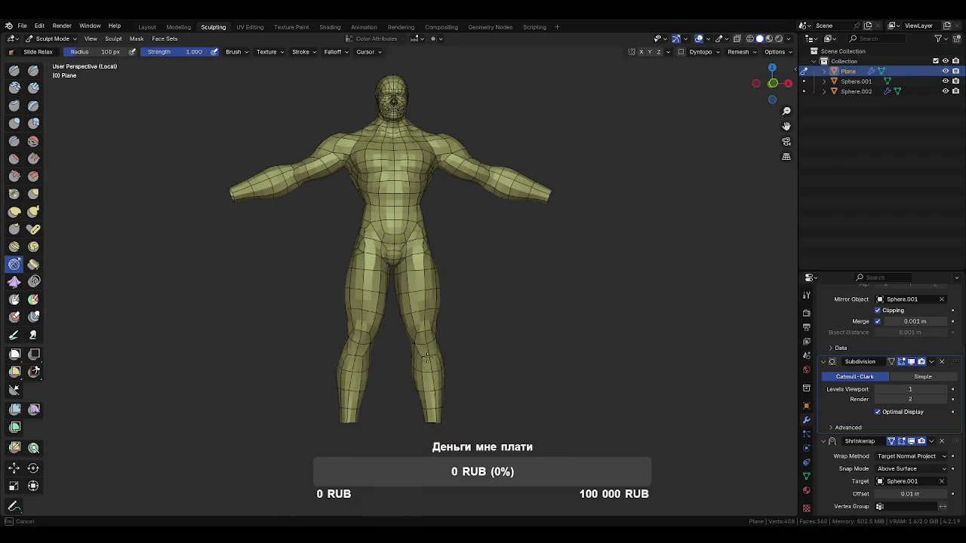
Relax the polygon spacing over the back, front, head, shoulders and arms
mouse_move(453, 388)
middle_mouse_down()
mouse_move(252, 390)
mouse_move(416, 395)
middle_mouse_up()
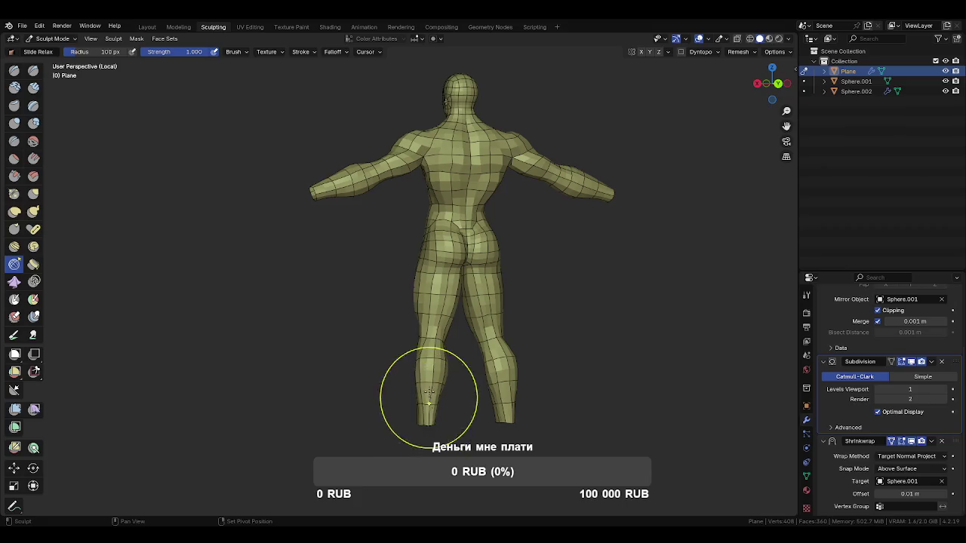
mouse_move(425, 288)
middle_mouse_down()
mouse_move(421, 312)
mouse_move(411, 291)
mouse_move(409, 302)
middle_mouse_up()
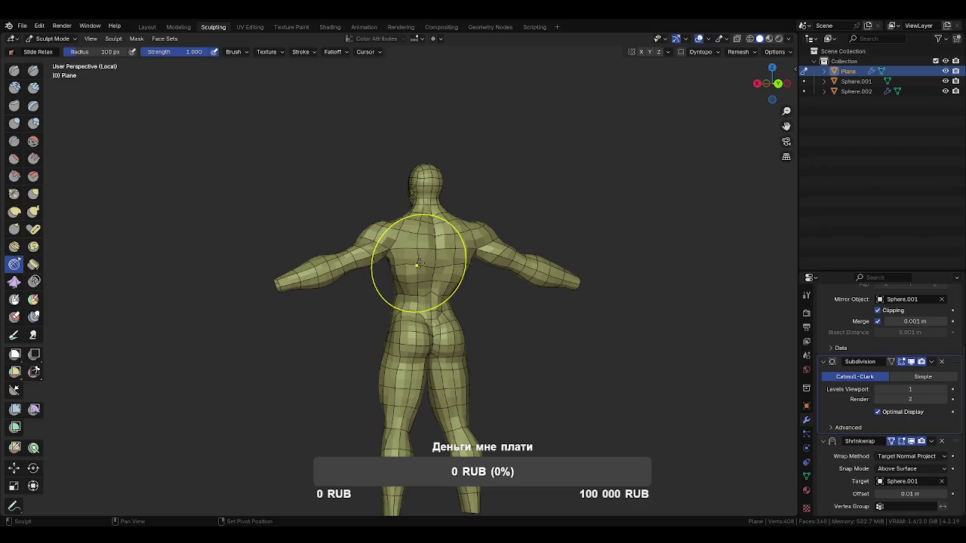
mouse_move(345, 280)
middle_mouse_down()
mouse_move(531, 285)
mouse_move(464, 307)
middle_mouse_up()
mouse_move(336, 261)
middle_mouse_down()
mouse_move(458, 259)
mouse_move(404, 259)
mouse_move(421, 249)
mouse_move(425, 291)
mouse_move(457, 252)
middle_mouse_up()
middle_click_drag(480, 153, 413, 241, "ctrl")
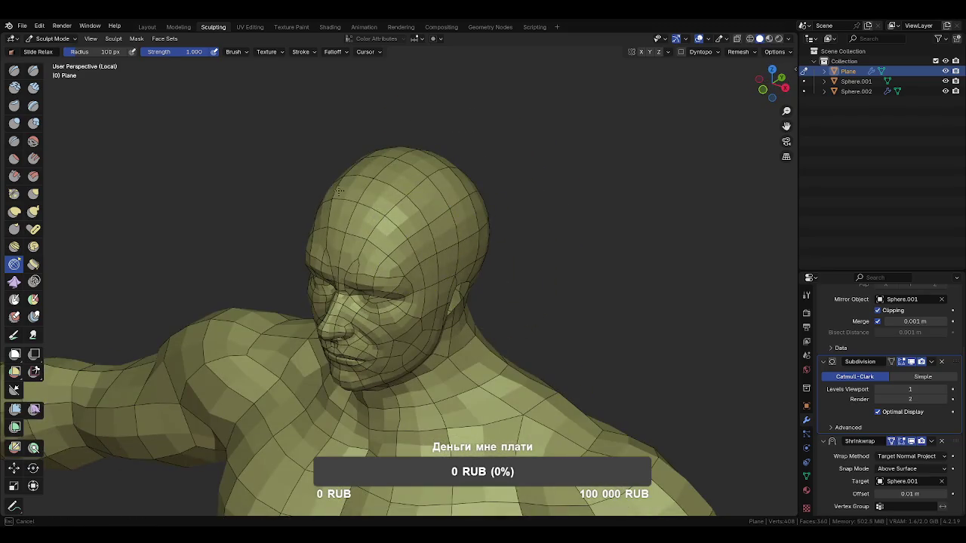
middle_click_drag(505, 236, 350, 222)
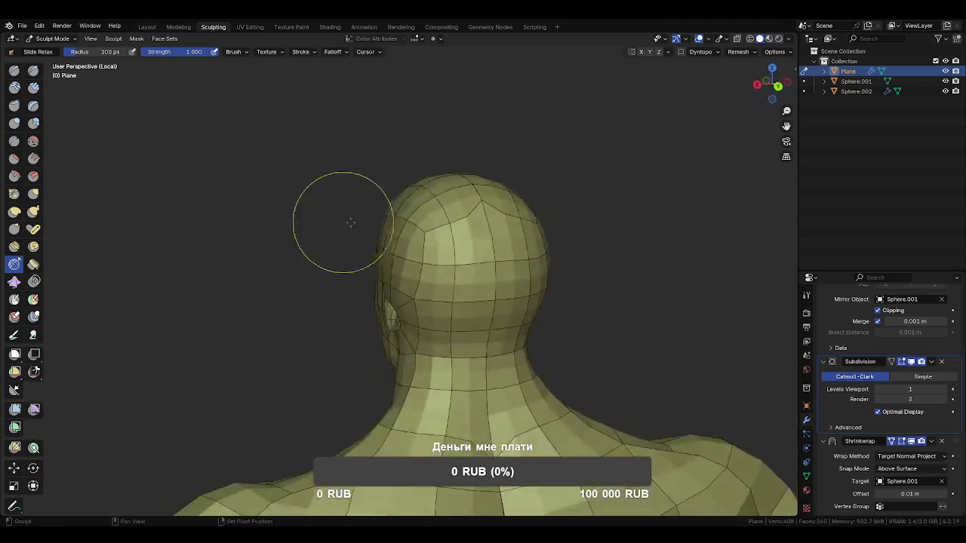
middle_click_drag(448, 368, 582, 336)
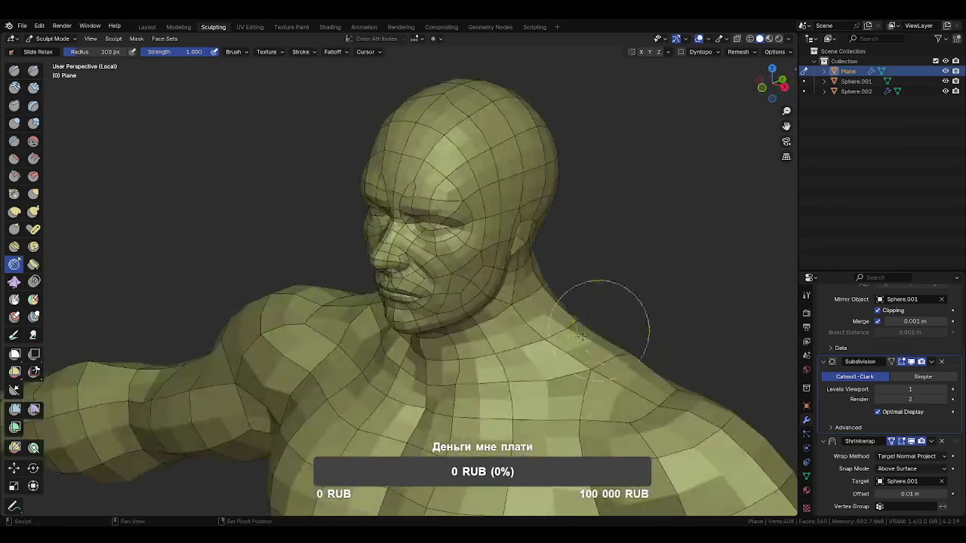
mouse_move(454, 421)
middle_mouse_down()
mouse_move(445, 349)
mouse_move(455, 301)
mouse_move(370, 298)
middle_mouse_up()
mouse_move(461, 309)
middle_mouse_down()
mouse_move(545, 338)
mouse_move(492, 302)
mouse_move(480, 255)
mouse_move(507, 300)
mouse_move(473, 297)
mouse_move(463, 334)
middle_mouse_up()
Return the body to Edit Mode
key("ctrl+Tab")
left_click(660, 346)
mouse_move(660, 347)
middle_mouse_down()
mouse_move(416, 336)
mouse_move(462, 345)
mouse_move(465, 245)
middle_mouse_up()
Align three chest centre-line vertices by moving them along X
middle_click_drag(513, 285, 507, 287)
key("g")
key("x")
left_click(496, 280)
left_click(477, 322)
key("g")
key("x")
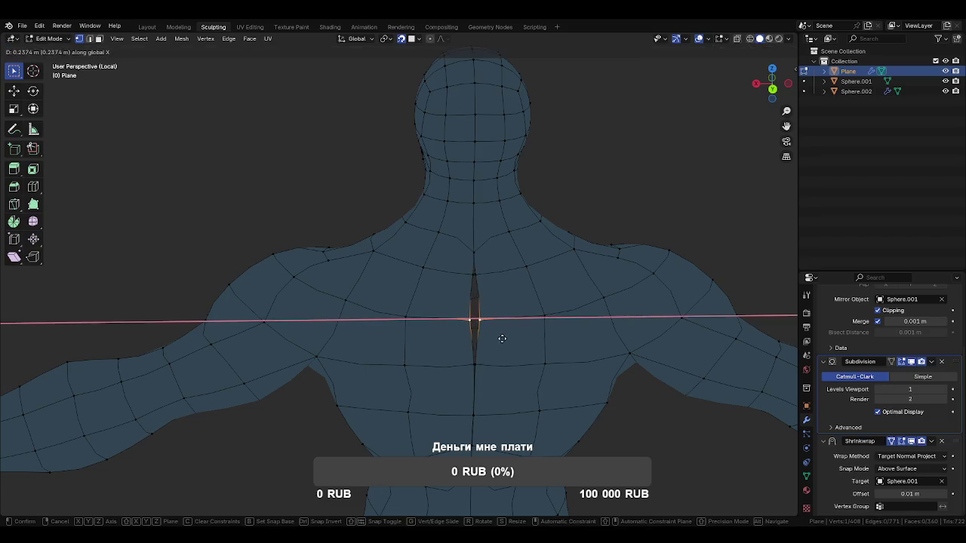
left_click(537, 341)
left_click(498, 284)
key("g")
key("x")
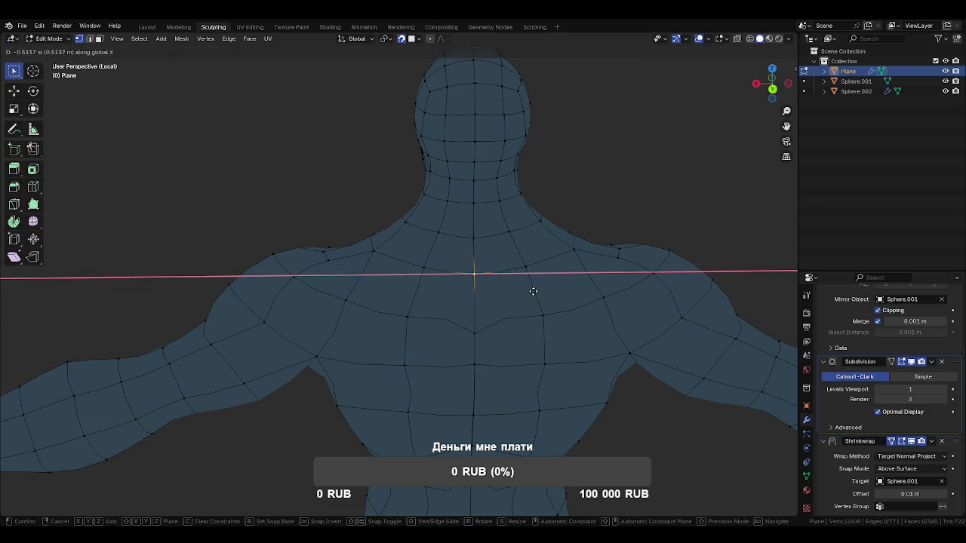
left_click(534, 292)
Delete the stray edge loop on the torso
key("x")
left_click(508, 338)
left_click(488, 368)
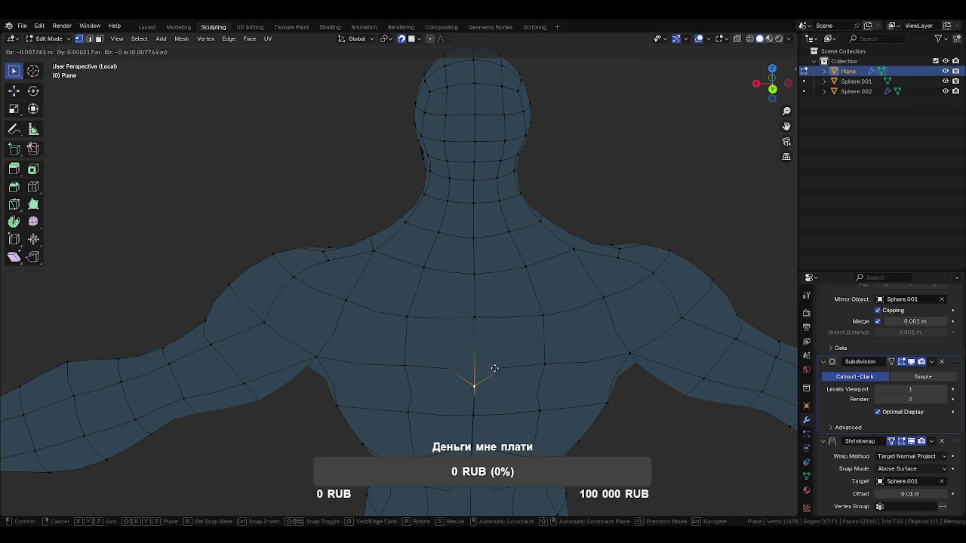
Move the remaining chest centre vertices along X
key("g")
key("x")
left_click(510, 396)
middle_click_drag(510, 395, 494, 275, "shift")
left_click(485, 301)
key("g")
key("x")
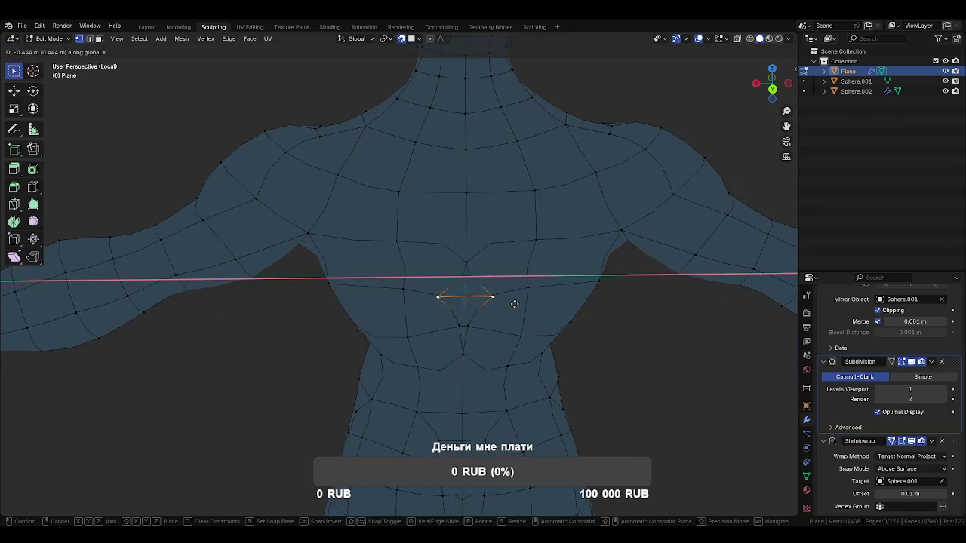
left_click(457, 302)
key("x")
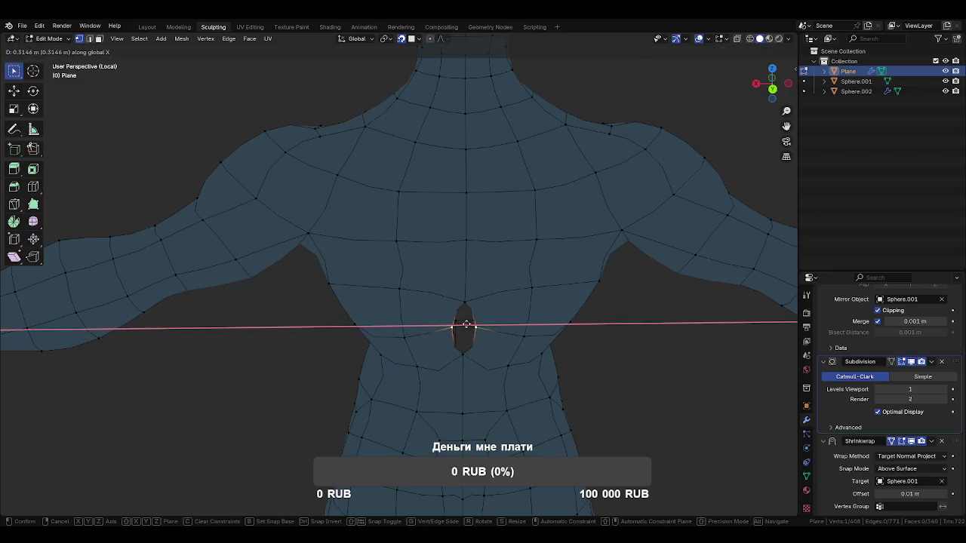
left_click(542, 331)
Leave Local view, turn off wireframe, and re-enter Edit Mode on the body
mouse_move(491, 370)
middle_mouse_down()
mouse_move(533, 351)
mouse_move(478, 216)
mouse_move(483, 308)
mouse_move(494, 276)
middle_mouse_up()
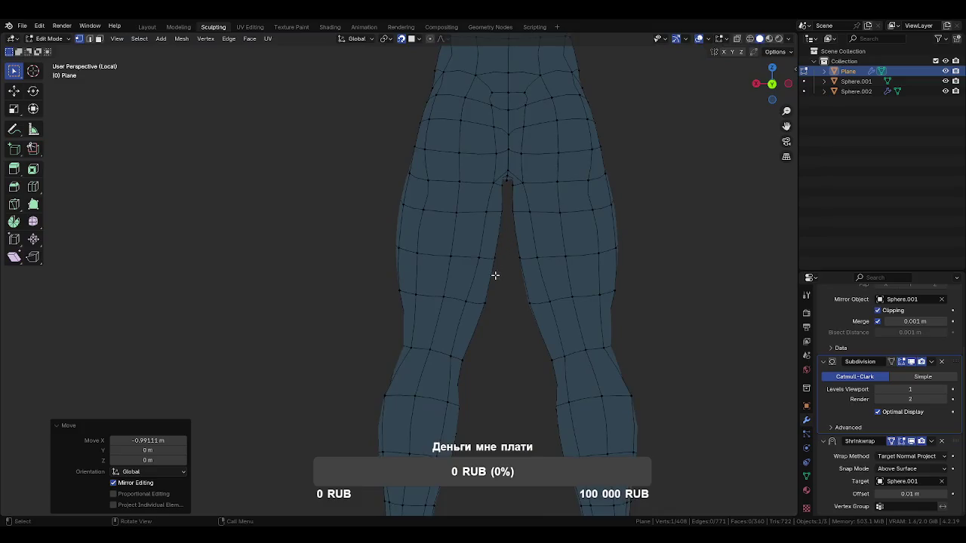
scroll(474, 234, "down", 3)
mouse_move(475, 234)
middle_mouse_down()
mouse_move(573, 248)
mouse_move(694, 246)
mouse_move(520, 312)
mouse_move(477, 244)
mouse_move(485, 309)
mouse_move(431, 245)
mouse_move(442, 295)
mouse_move(308, 248)
mouse_move(252, 207)
mouse_move(385, 247)
mouse_move(410, 241)
mouse_move(475, 309)
mouse_move(582, 308)
mouse_move(445, 321)
mouse_move(393, 301)
middle_mouse_up()
key("Tab")
left_click(547, 288)
mouse_move(547, 289)
middle_mouse_down()
mouse_move(490, 265)
mouse_move(526, 361)
mouse_move(640, 315)
mouse_move(574, 358)
mouse_move(522, 282)
mouse_move(513, 324)
mouse_move(520, 281)
middle_mouse_up()
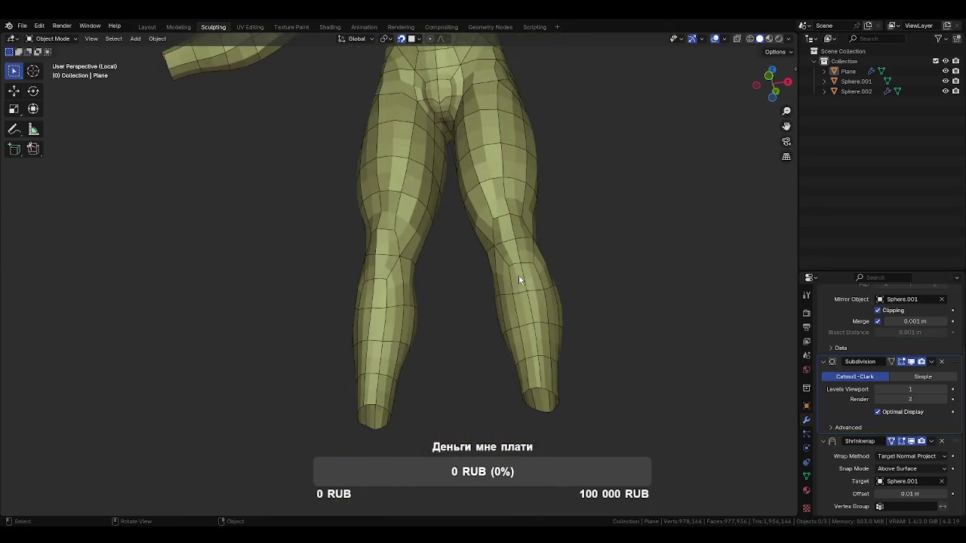
key("KP_Divide")
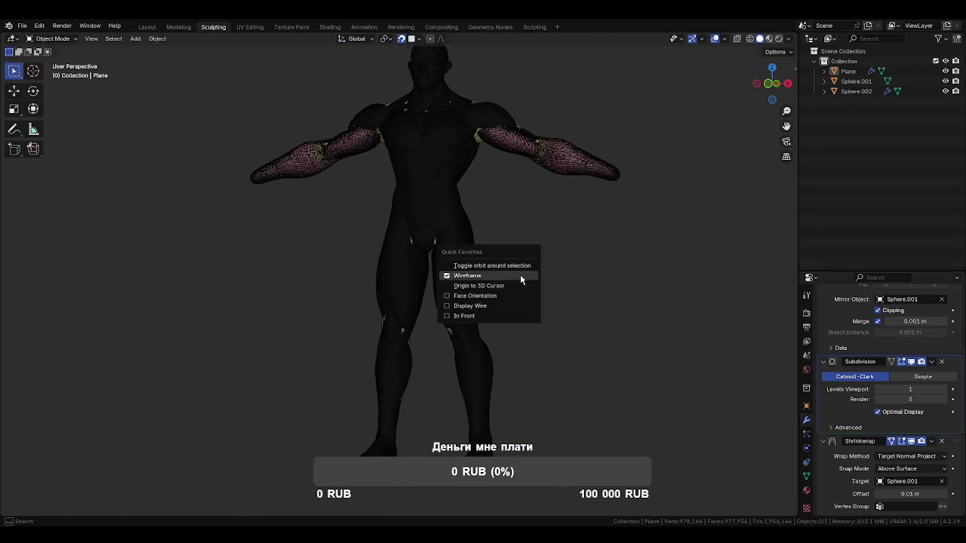
left_click(520, 274)
left_click(469, 234)
key("Tab")
Move the crotch centre vertex along X into place
mouse_move(556, 282)
middle_mouse_down()
mouse_move(545, 323)
mouse_move(567, 298)
mouse_move(529, 291)
mouse_move(470, 261)
mouse_move(478, 293)
mouse_move(412, 322)
mouse_move(481, 304)
middle_mouse_up()
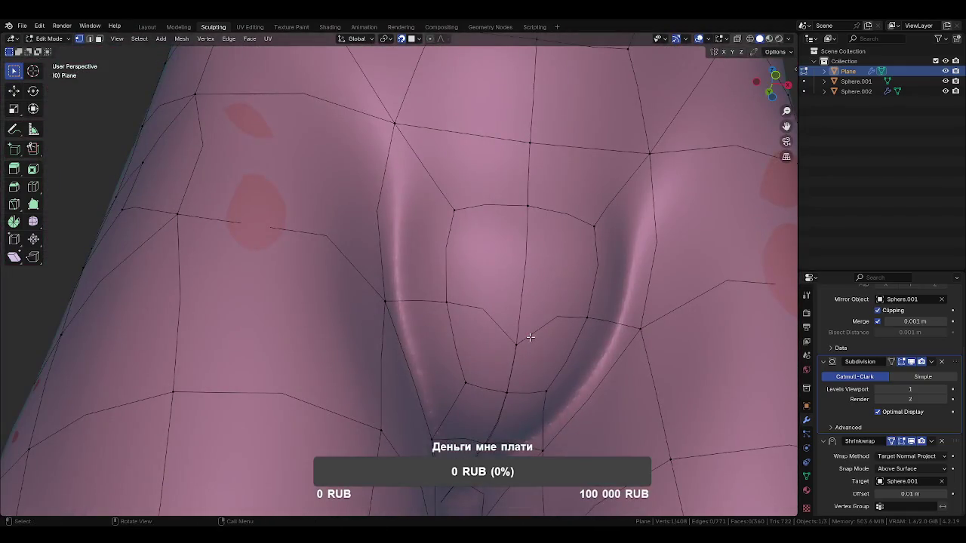
middle_click_drag(525, 402, 503, 381, "shift")
key("g")
key("x")
left_click(450, 334)
key("g")
key("x")
left_click(445, 272)
mouse_move(444, 272)
middle_mouse_down()
mouse_move(425, 295)
mouse_move(496, 298)
mouse_move(537, 282)
middle_mouse_up()
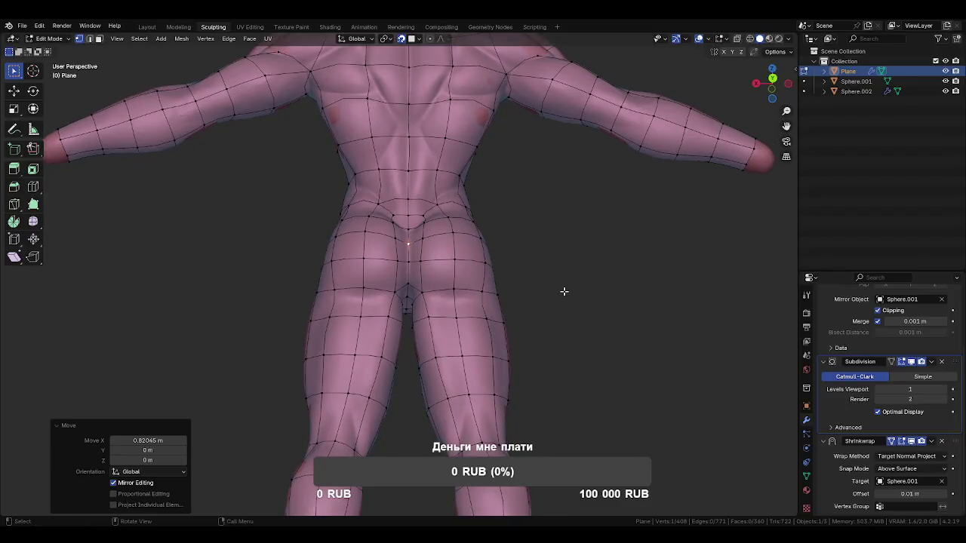
Nudge calf and shin vertices to hug the sculpted lower legs
mouse_move(451, 261)
middle_mouse_down()
mouse_move(489, 322)
mouse_move(459, 328)
mouse_move(502, 289)
middle_mouse_up()
middle_click_drag(394, 503, 466, 336)
key("g")
left_click(471, 334)
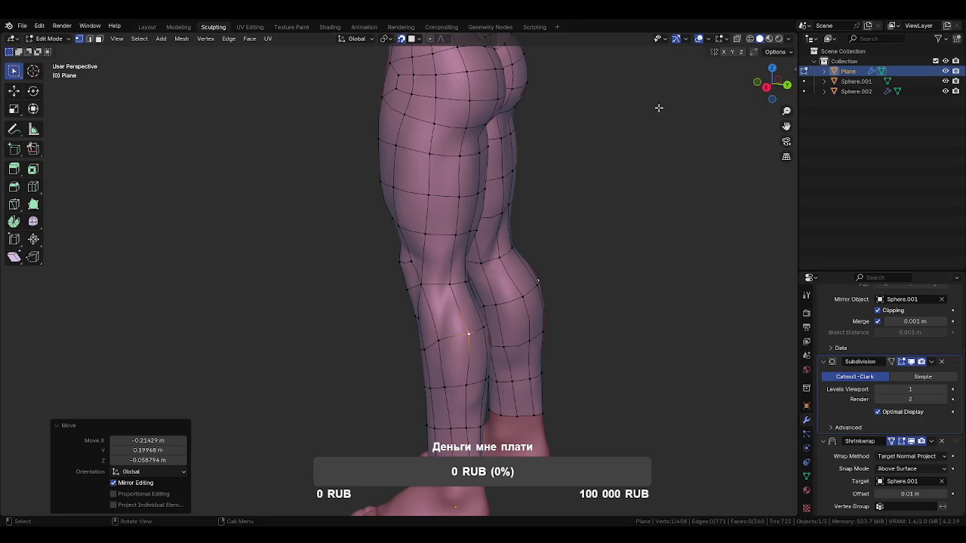
middle_click_drag(527, 372, 476, 249, "shift")
Move a calf vertex to a new position on the leg
key("g")
left_click(463, 290)
left_click(463, 290)
middle_click_drag(463, 290, 535, 287)
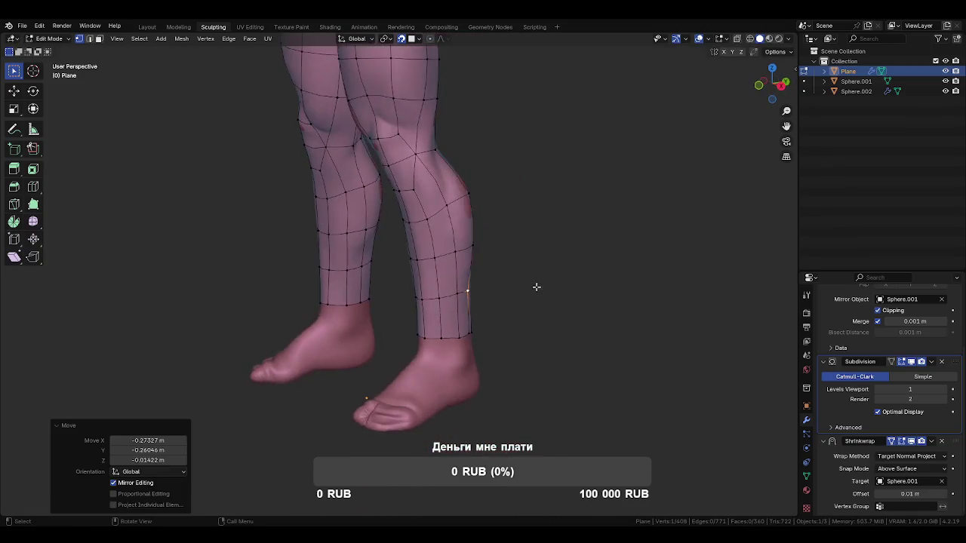
Evenly space the selected shin edge loops with LoopTools Space
left_click(451, 322, "alt")
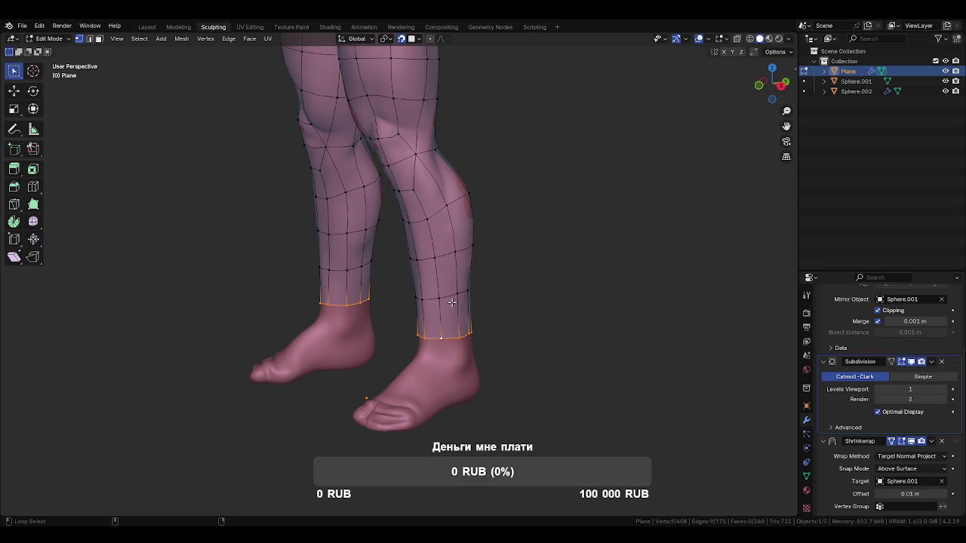
left_click(452, 300, "alt+shift")
left_click(455, 251, "alt+shift")
left_click(455, 294, "alt")
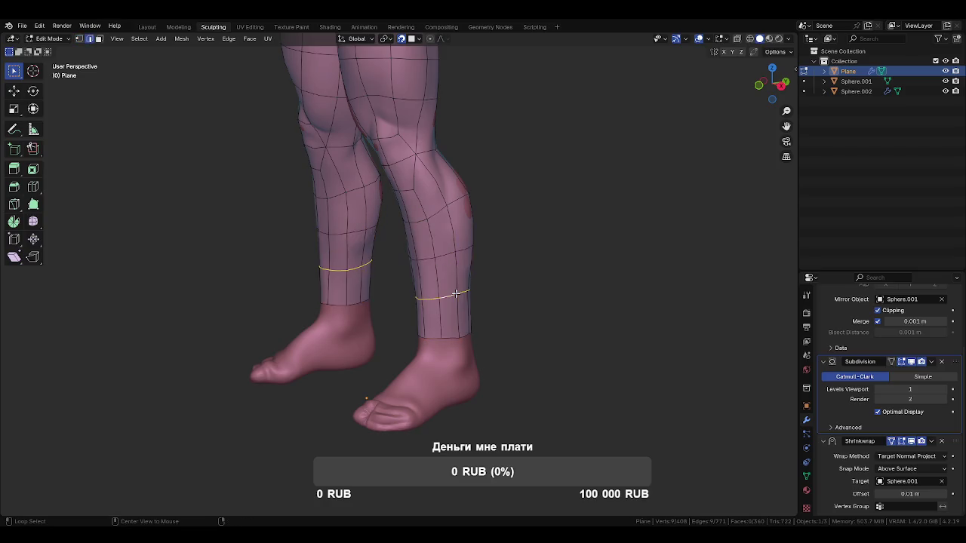
right_click(550, 278)
mouse_move(499, 194)
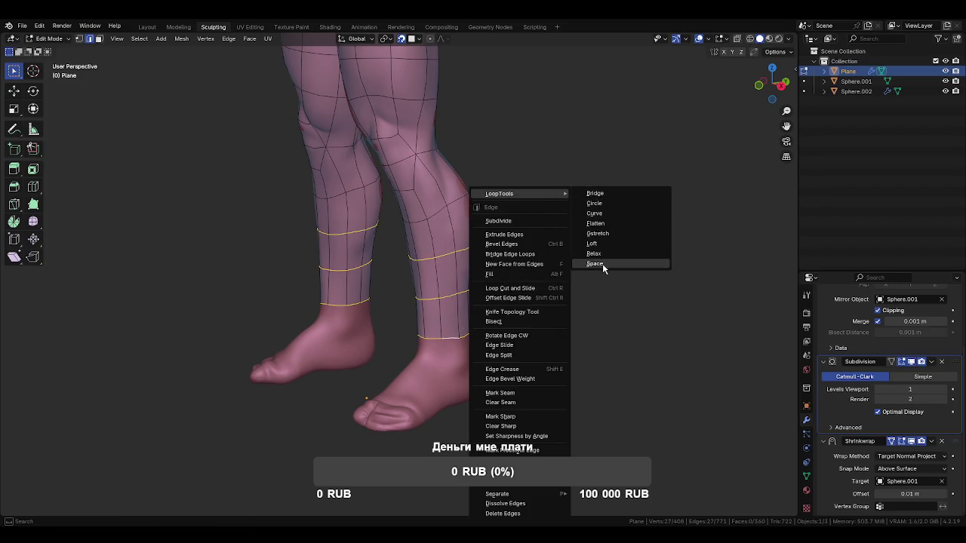
left_click(605, 267)
Nudge a vertex near the knee into a smoother position
mouse_move(560, 298)
middle_mouse_down()
mouse_move(602, 295)
mouse_move(440, 225)
middle_mouse_up()
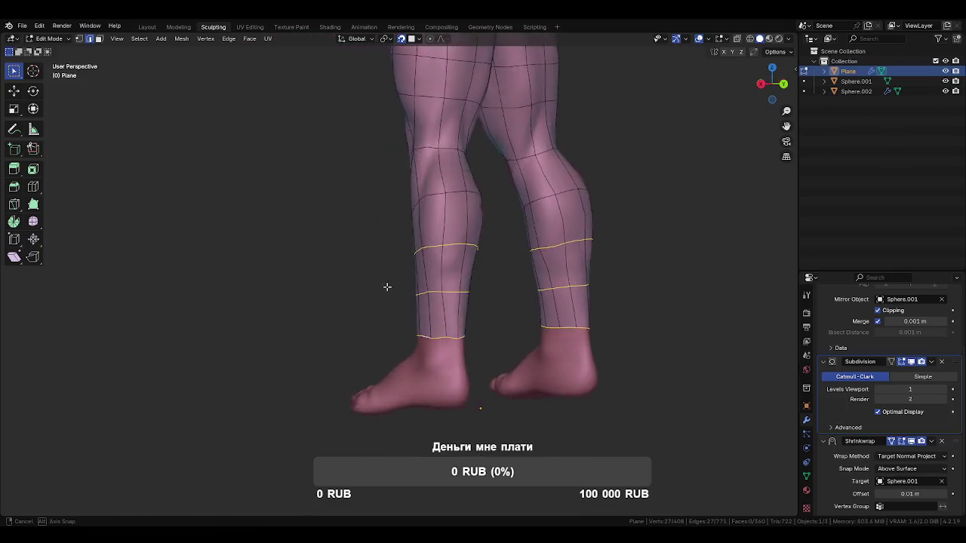
left_click(435, 203)
key("g")
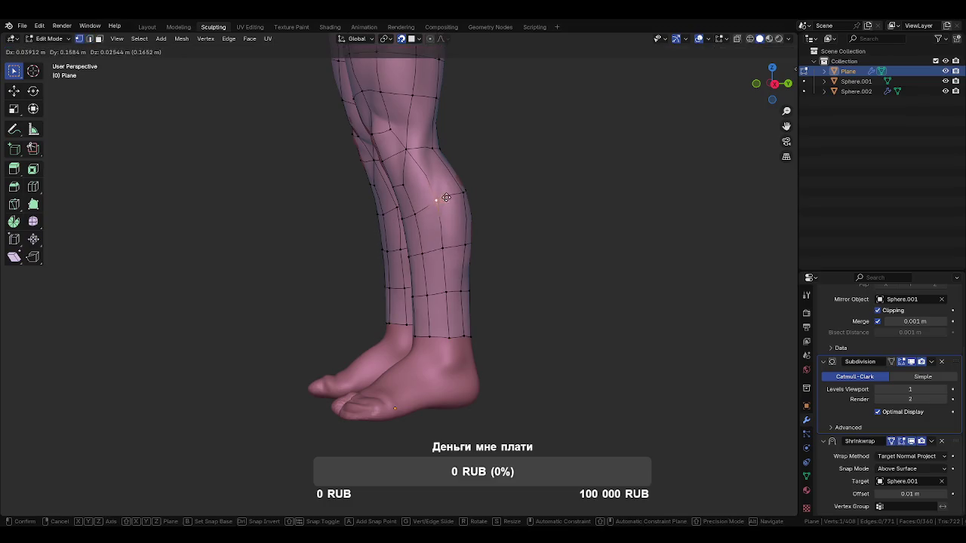
left_click(449, 228)
Adjust another leg vertex from behind, then zoom to review the legs
key("g")
left_click(438, 242)
mouse_move(438, 241)
middle_mouse_down()
mouse_move(409, 274)
mouse_move(393, 277)
mouse_move(446, 304)
mouse_move(511, 315)
mouse_move(604, 286)
mouse_move(593, 296)
mouse_move(566, 287)
mouse_move(463, 220)
mouse_move(609, 249)
mouse_move(538, 247)
mouse_move(564, 265)
mouse_move(539, 263)
mouse_move(583, 298)
mouse_move(657, 291)
mouse_move(574, 295)
mouse_move(597, 330)
middle_mouse_up()
key("g")
left_click(463, 220)
scroll(609, 248, "down", 2)
scroll(538, 263, "up", 4)
scroll(574, 295, "down", 3)
scroll(574, 254, "down", 2)
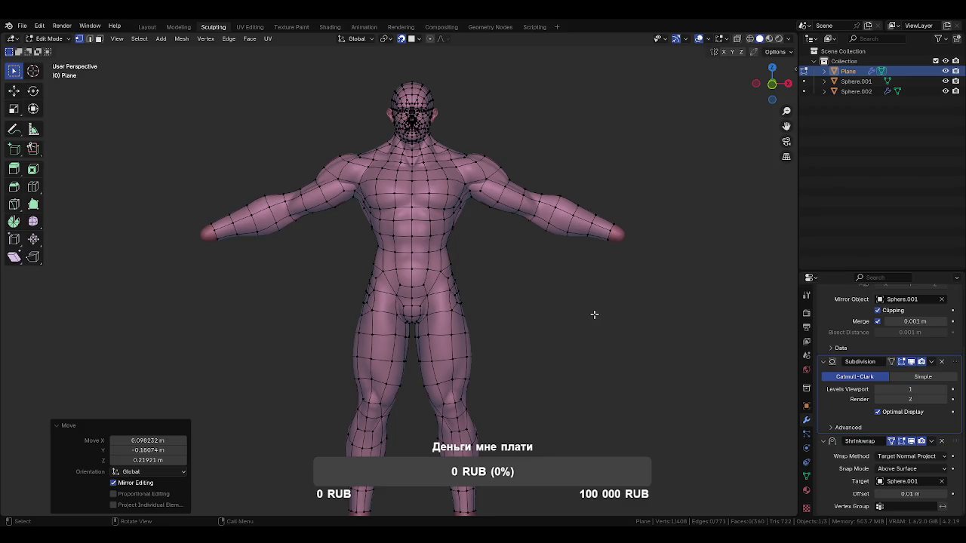
key("ctrl+Tab")
In Object Mode, apply the Mirror, Subdivision and Shrinkwrap modifiers to the body
left_click(536, 341)
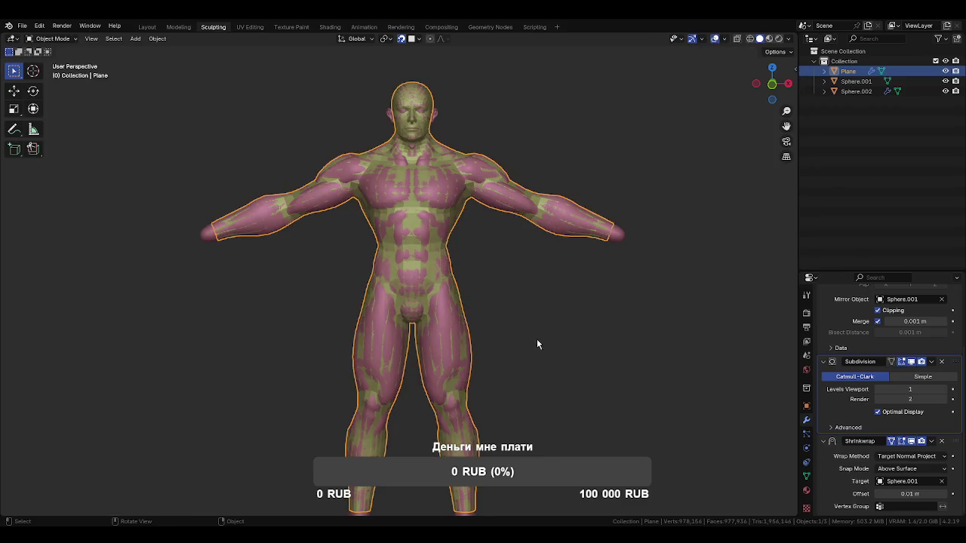
scroll(855, 420, "up", 2)
scroll(855, 421, "up", 1)
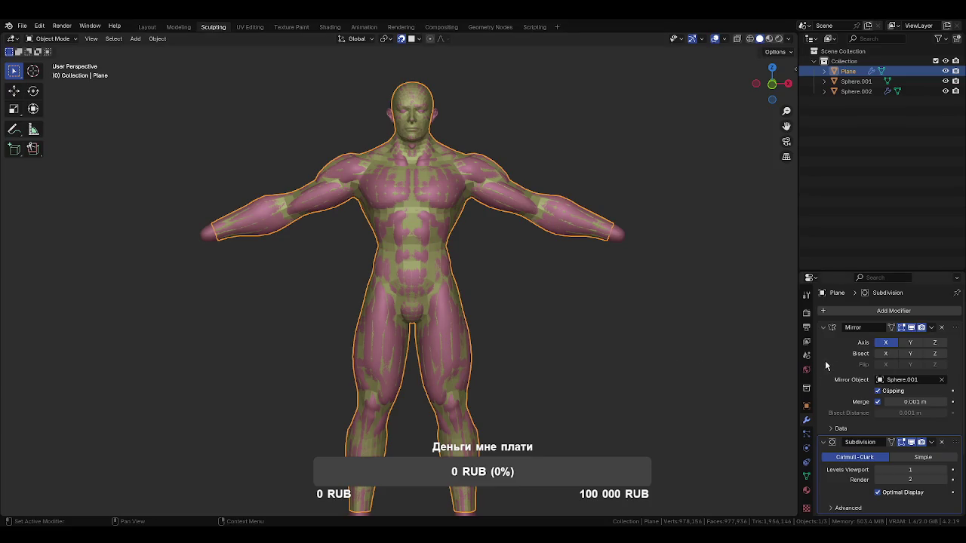
left_click(932, 328)
left_click(907, 341)
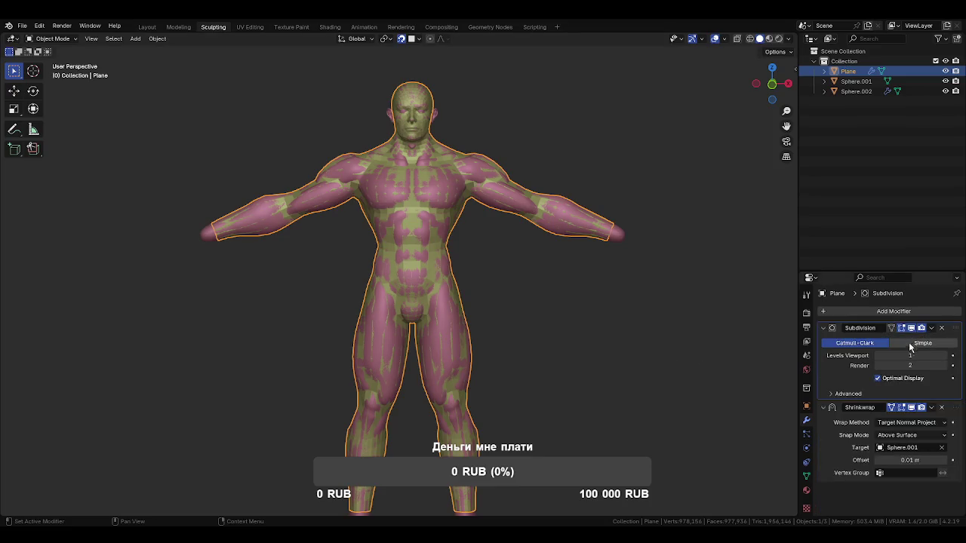
left_click(932, 328)
left_click(920, 342)
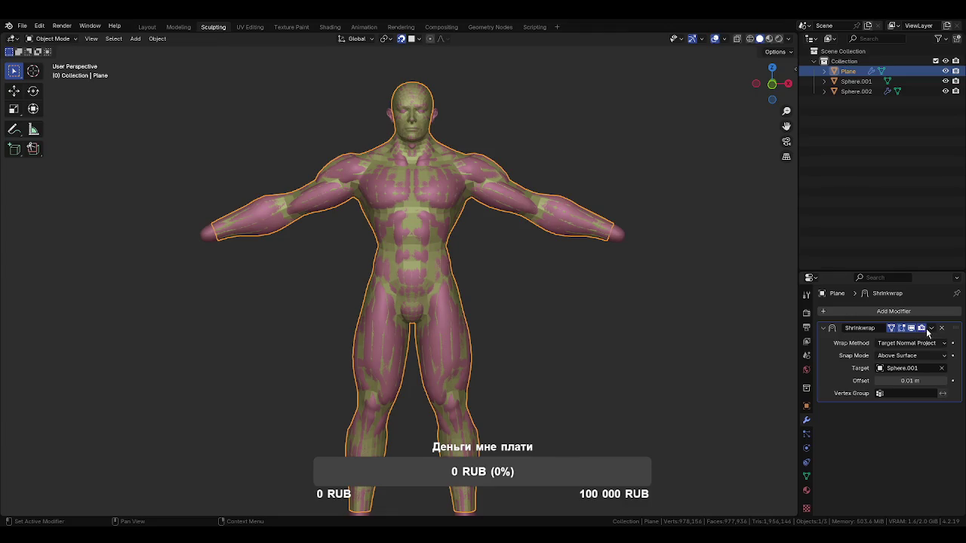
left_click(931, 329)
left_click(903, 334)
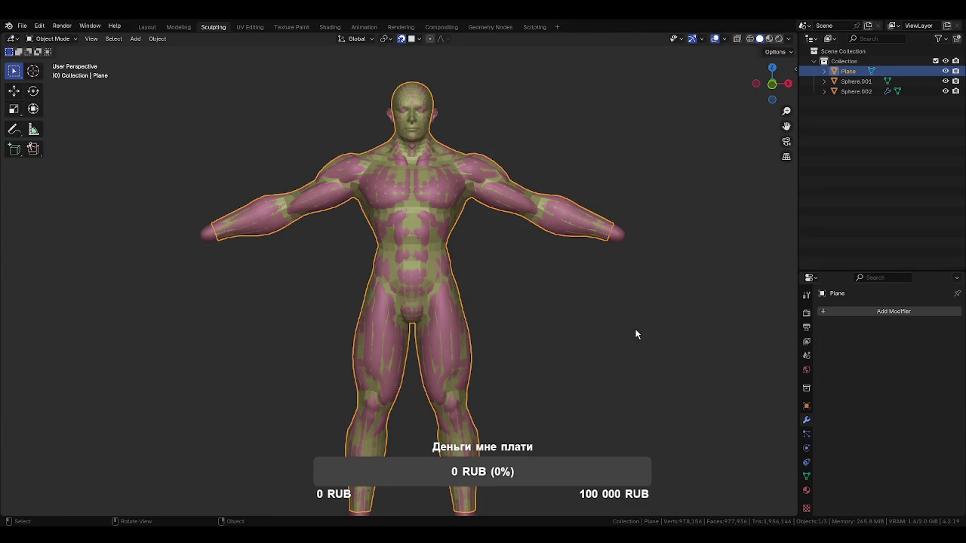
Isolate the body in local view and shade it flat after trying smooth
key("KP_Divide")
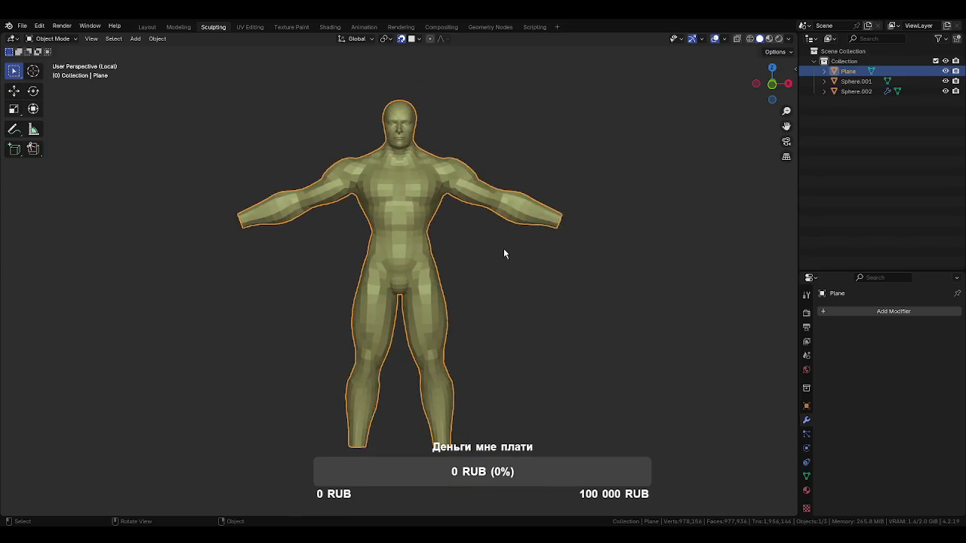
mouse_move(494, 235)
middle_mouse_down()
mouse_move(541, 241)
mouse_move(503, 227)
mouse_move(509, 276)
mouse_move(442, 297)
mouse_move(312, 280)
mouse_move(302, 297)
mouse_move(420, 276)
mouse_move(631, 276)
mouse_move(616, 295)
mouse_move(503, 240)
mouse_move(556, 323)
mouse_move(578, 334)
mouse_move(564, 327)
mouse_move(538, 351)
middle_mouse_up()
right_click(502, 227)
left_click(498, 224)
right_click(478, 263)
left_click(483, 284)
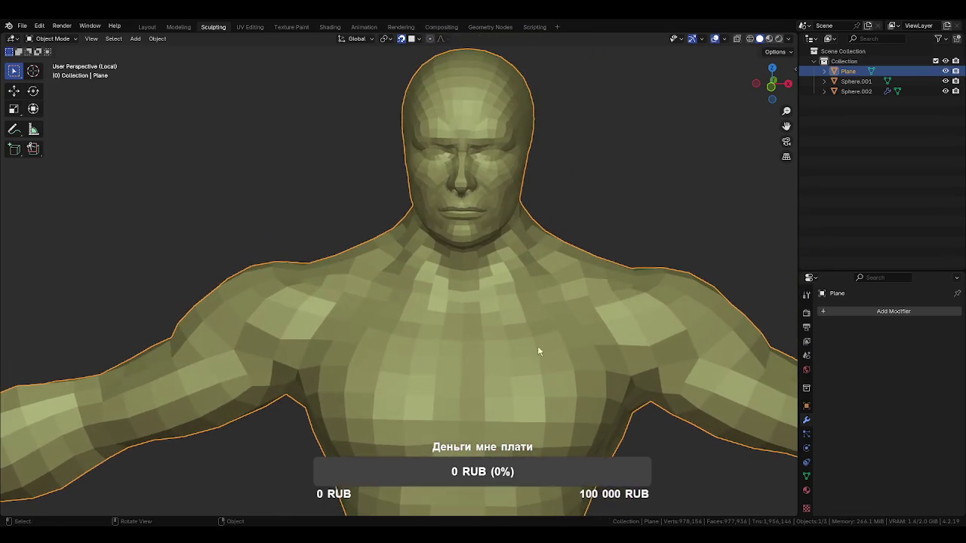
Add a Decimate modifier in Un-Subdivide mode with 2 iterations
left_click(881, 313)
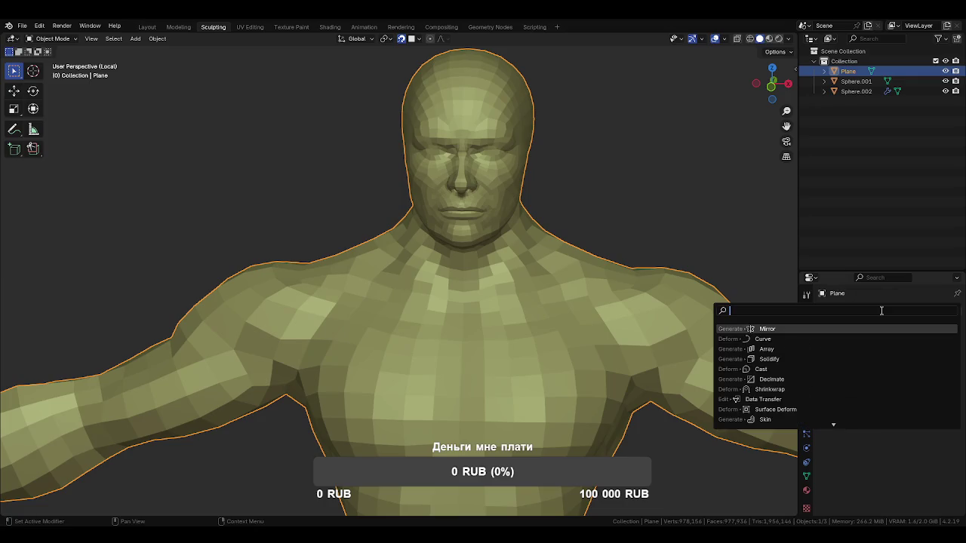
left_click(804, 379)
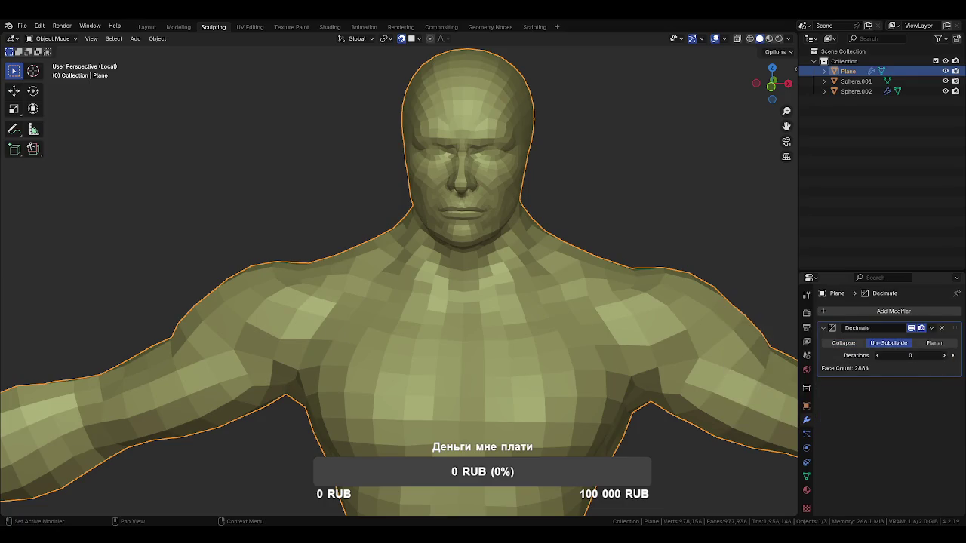
left_click(944, 355)
left_click(944, 356)
Turn on the wireframe overlay to inspect the 761-face decimated body
mouse_move(639, 353)
middle_mouse_down()
mouse_move(564, 312)
mouse_move(558, 347)
mouse_move(474, 315)
mouse_move(591, 329)
mouse_move(634, 324)
mouse_move(619, 377)
mouse_move(563, 247)
mouse_move(550, 244)
mouse_move(558, 272)
mouse_move(526, 259)
mouse_move(710, 313)
mouse_move(593, 214)
mouse_move(502, 291)
mouse_move(670, 270)
mouse_move(576, 392)
mouse_move(491, 209)
middle_mouse_up()
scroll(518, 336, "up", 2)
key("q")
left_click(600, 317)
scroll(619, 378, "down", 3)
scroll(509, 241, "up", 3)
Orbit and zoom to inspect the decimated head from below and front-on
mouse_move(509, 242)
middle_mouse_down()
mouse_move(447, 219)
mouse_move(491, 292)
mouse_move(475, 309)
middle_mouse_up()
scroll(447, 219, "up", 3)
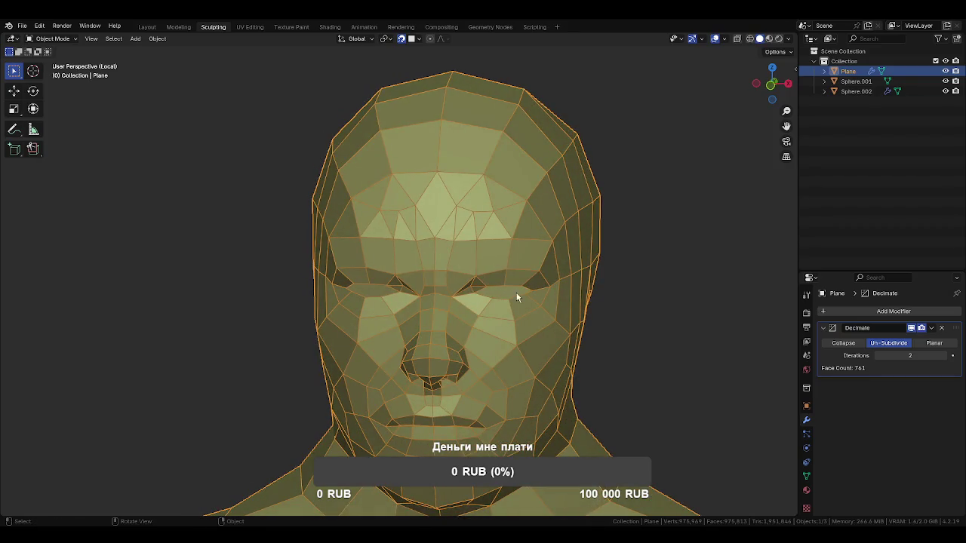
scroll(517, 298, "down", 3)
mouse_move(495, 260)
middle_mouse_down()
mouse_move(451, 227)
mouse_move(459, 250)
mouse_move(449, 258)
mouse_move(416, 249)
mouse_move(461, 235)
mouse_move(521, 243)
middle_mouse_up()
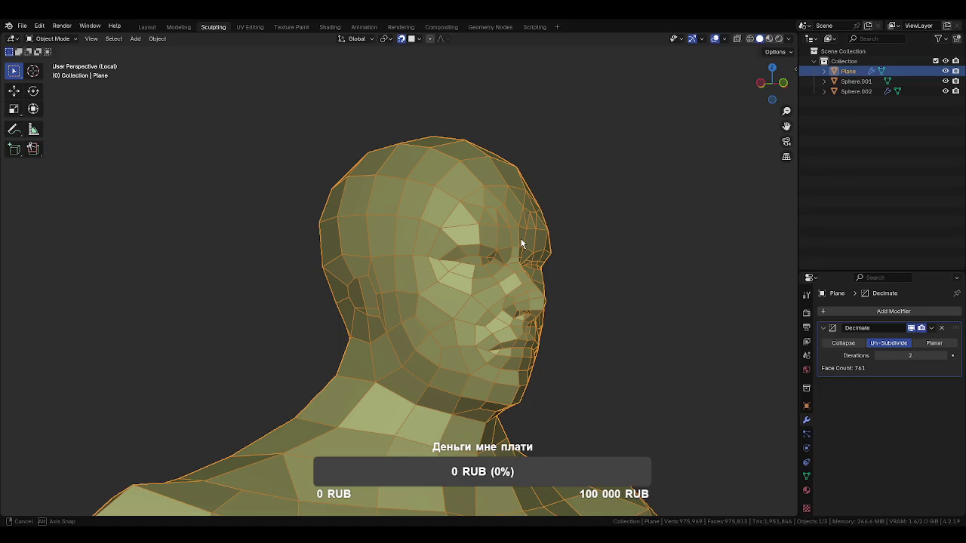
scroll(699, 352, "down", 2)
mouse_move(699, 352)
middle_mouse_down()
mouse_move(623, 355)
mouse_move(637, 307)
middle_mouse_up()
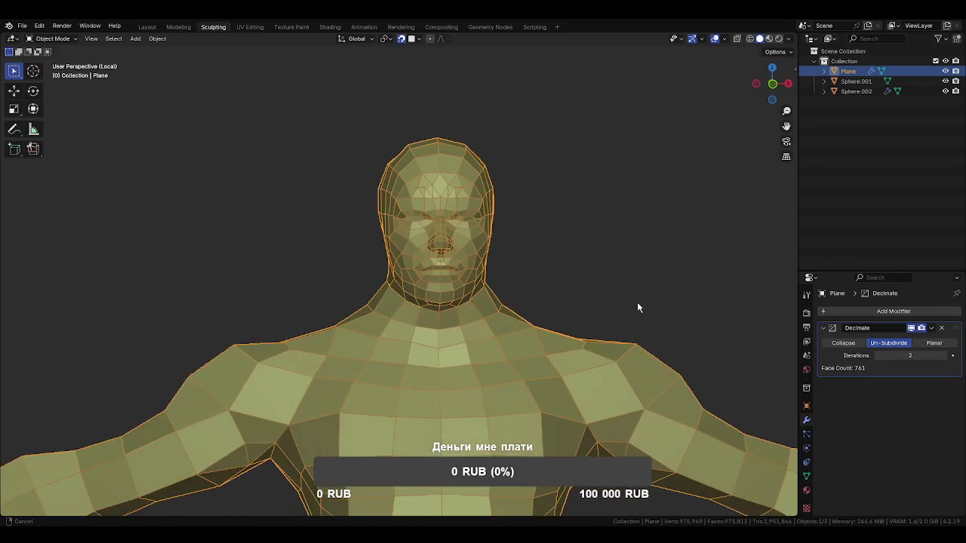
scroll(626, 332, "down", 1)
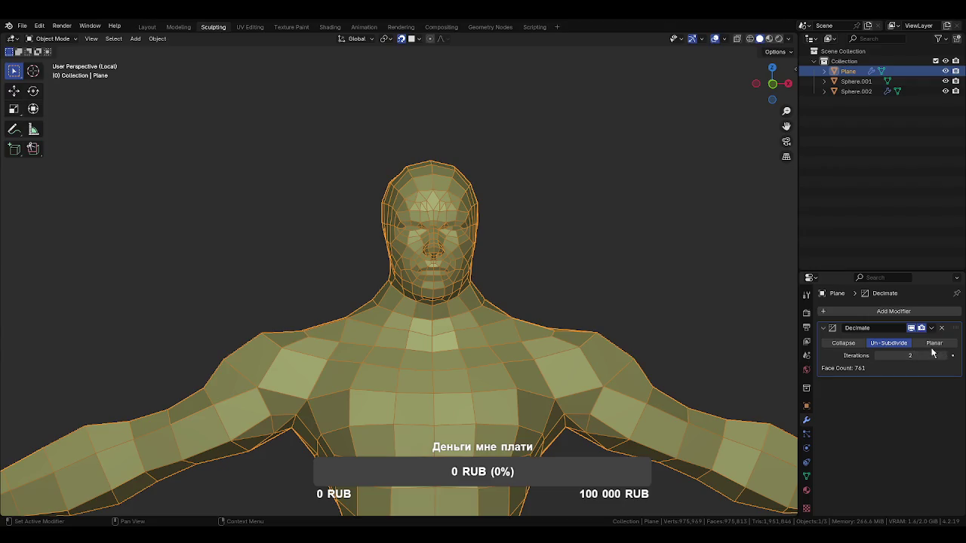
Hide the wireframe overlay and set Un-Subdivide iterations back to 0
key("q")
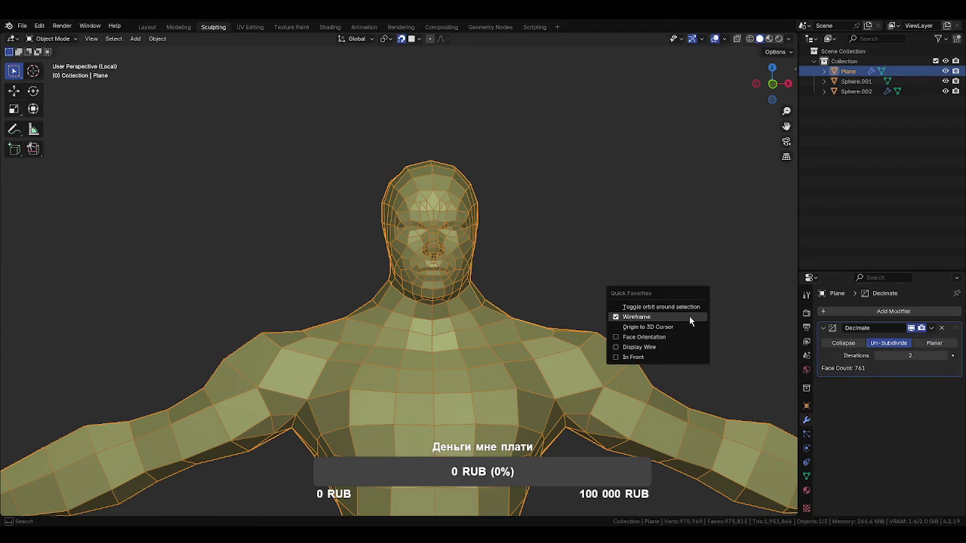
left_click(689, 317)
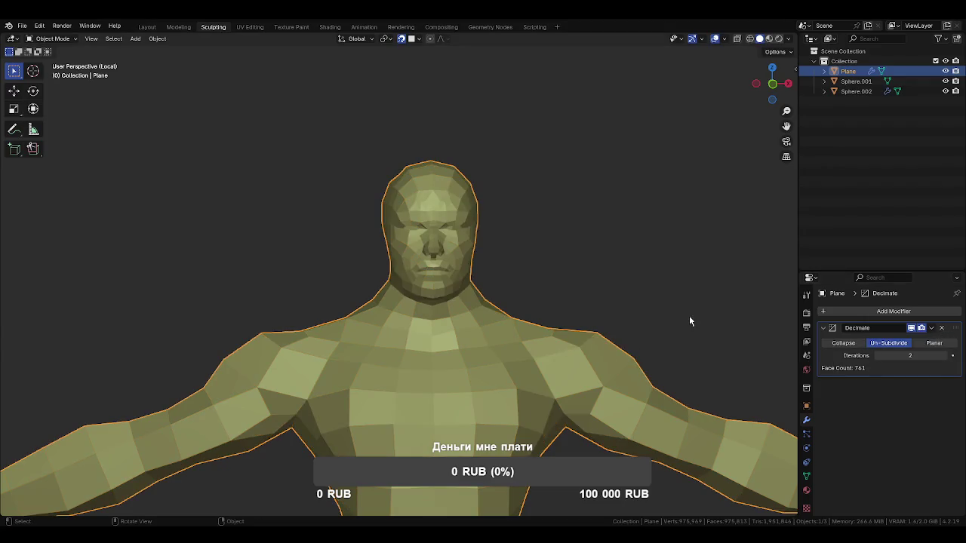
left_click(876, 356)
left_click(876, 355)
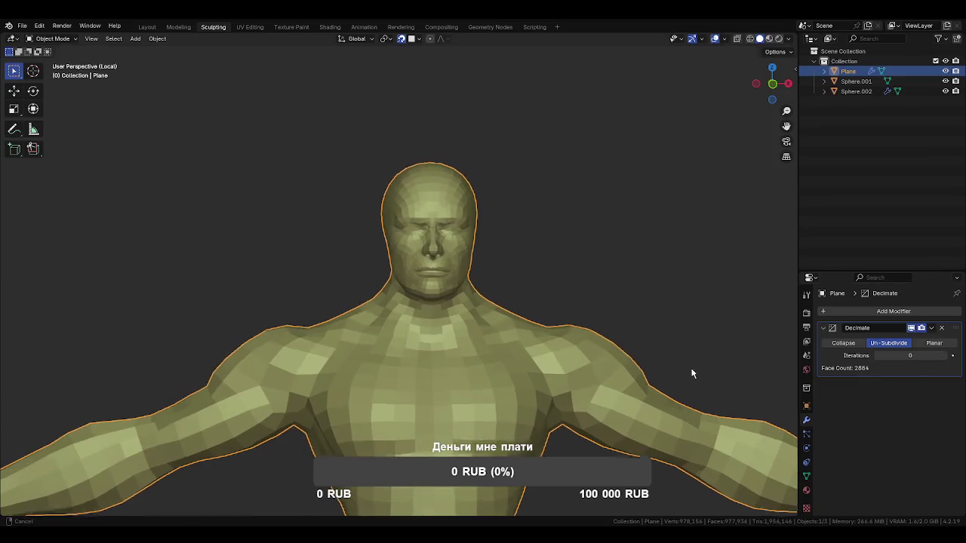
scroll(662, 362, "down", 2)
mouse_move(662, 364)
middle_mouse_down("shift")
mouse_move(558, 287)
mouse_move(608, 267)
mouse_move(701, 265)
mouse_move(627, 292)
mouse_move(594, 346)
mouse_move(529, 395)
middle_mouse_up("shift")
key("Tab")
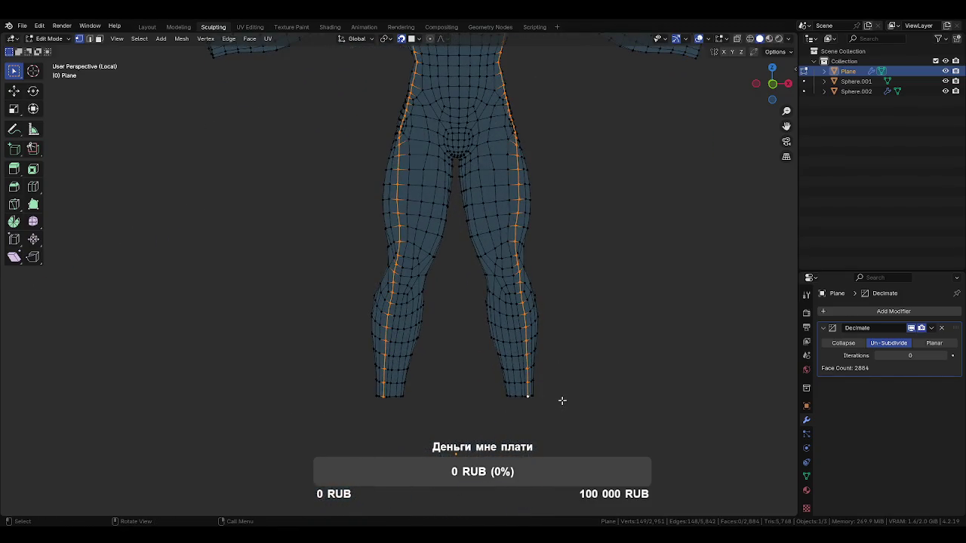
mouse_move(575, 402)
middle_mouse_down()
mouse_move(545, 347)
mouse_move(471, 352)
mouse_move(392, 332)
mouse_move(386, 311)
mouse_move(423, 295)
mouse_move(551, 312)
mouse_move(565, 330)
mouse_move(536, 305)
mouse_move(567, 312)
mouse_move(600, 440)
middle_mouse_up()
key("Tab")
mouse_move(619, 355)
middle_mouse_down()
mouse_move(565, 388)
mouse_move(556, 328)
mouse_move(487, 267)
mouse_move(511, 295)
mouse_move(503, 362)
mouse_move(640, 369)
mouse_move(421, 355)
middle_mouse_up()
middle_click_drag(464, 325, 580, 323)
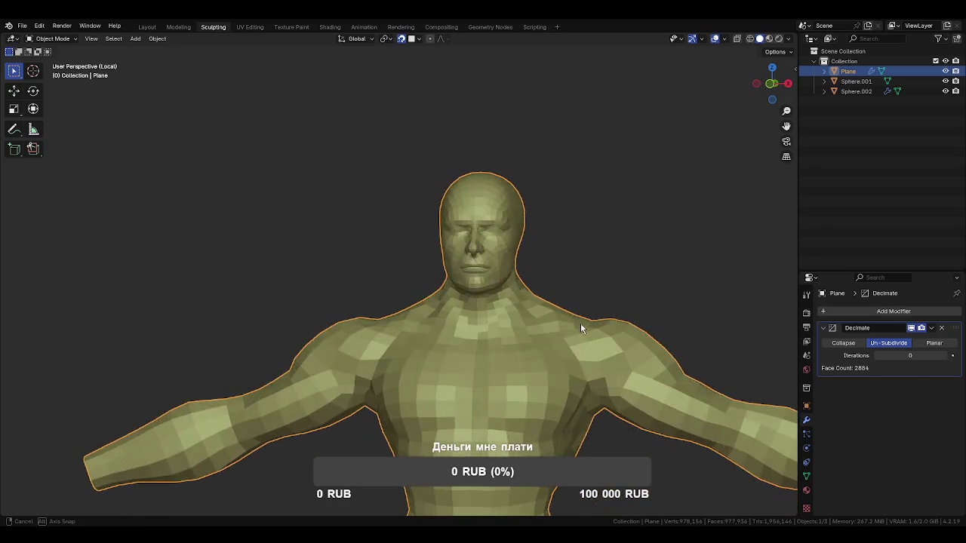
scroll(476, 308, "down", 3)
mouse_move(477, 308)
middle_mouse_down()
mouse_move(550, 335)
mouse_move(497, 339)
middle_mouse_up()
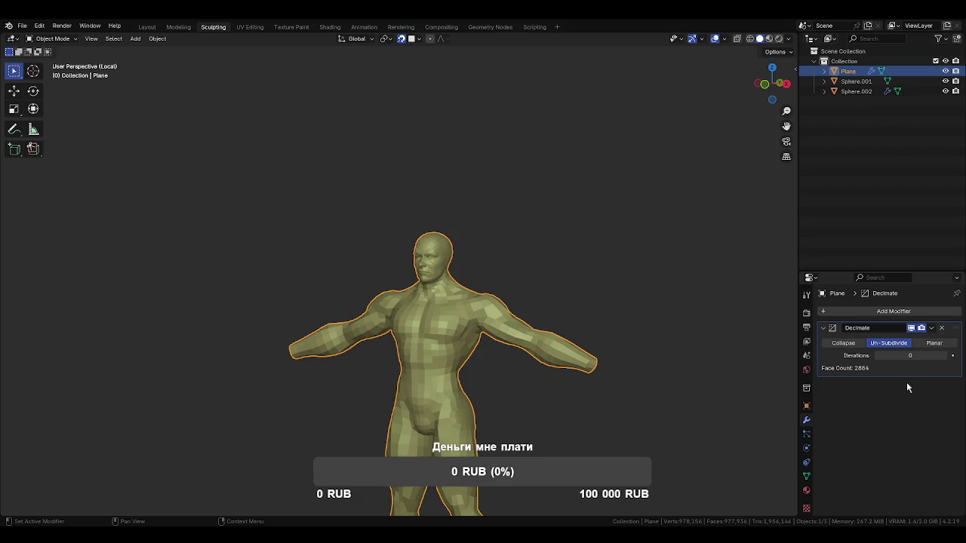
Set Decimate to 2 Un-Subdivide iterations, apply it, then undo the apply
left_click(945, 356)
left_click(945, 357)
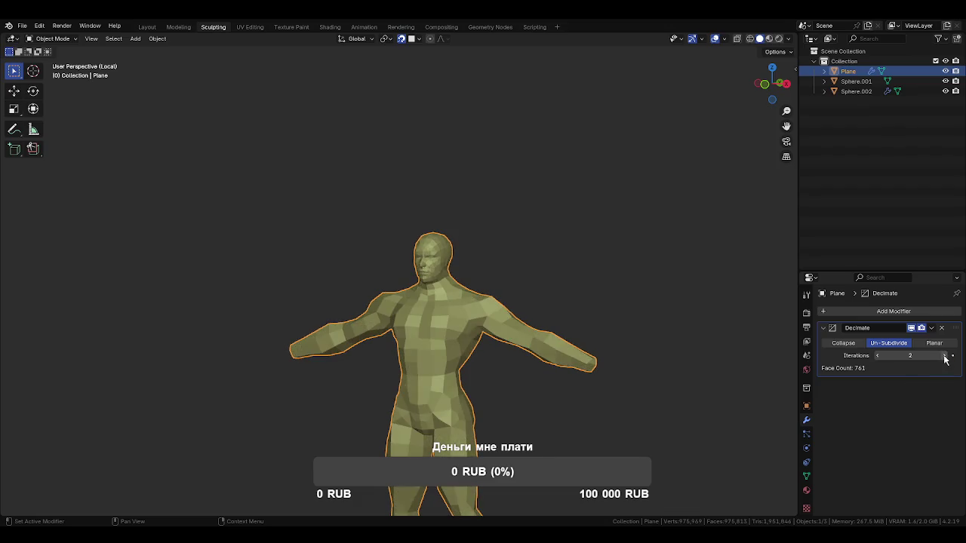
left_click(934, 333)
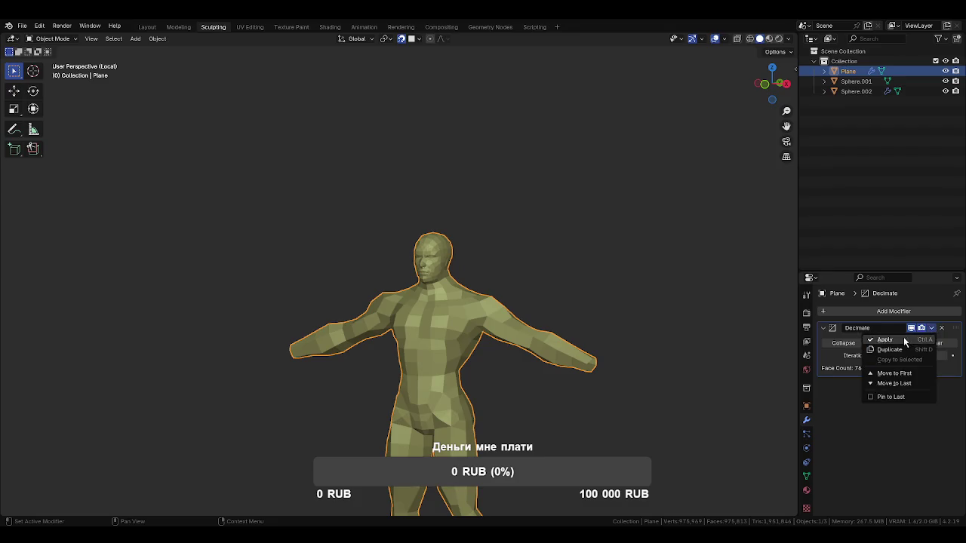
left_click(903, 337)
mouse_move(427, 243)
middle_mouse_down("ctrl")
mouse_move(484, 339)
mouse_move(606, 339)
mouse_move(504, 331)
mouse_move(601, 330)
mouse_move(692, 345)
mouse_move(606, 317)
mouse_move(523, 321)
mouse_move(563, 328)
middle_mouse_up("ctrl")
key("ctrl+z")
key("ctrl+z")
Check the topology in Edit Mode, then turn on the wireframe overlay
key("Tab")
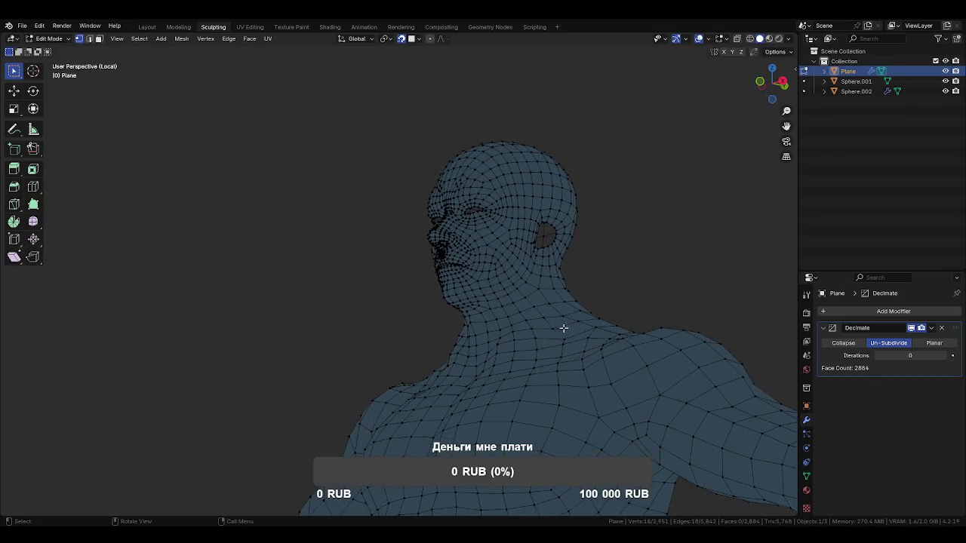
key("Tab")
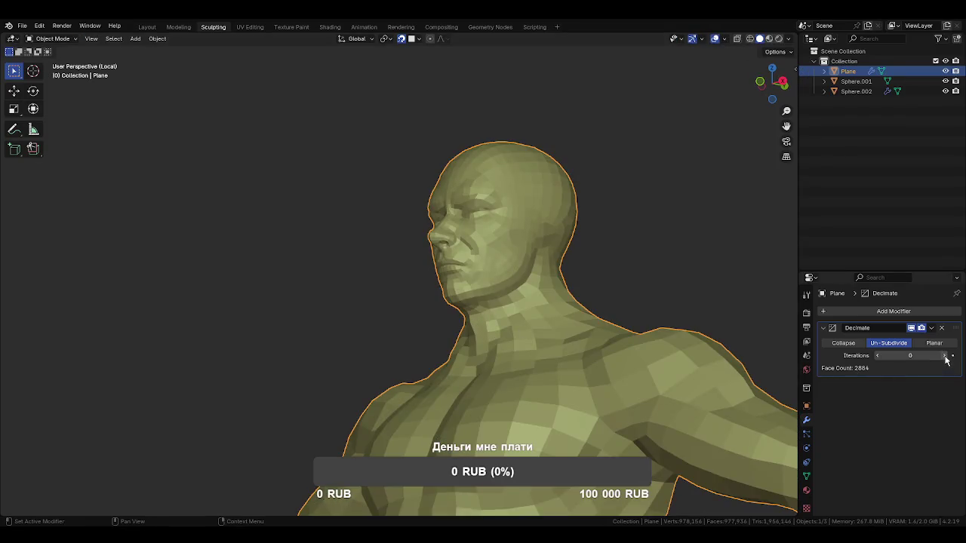
key("q")
left_click(615, 281)
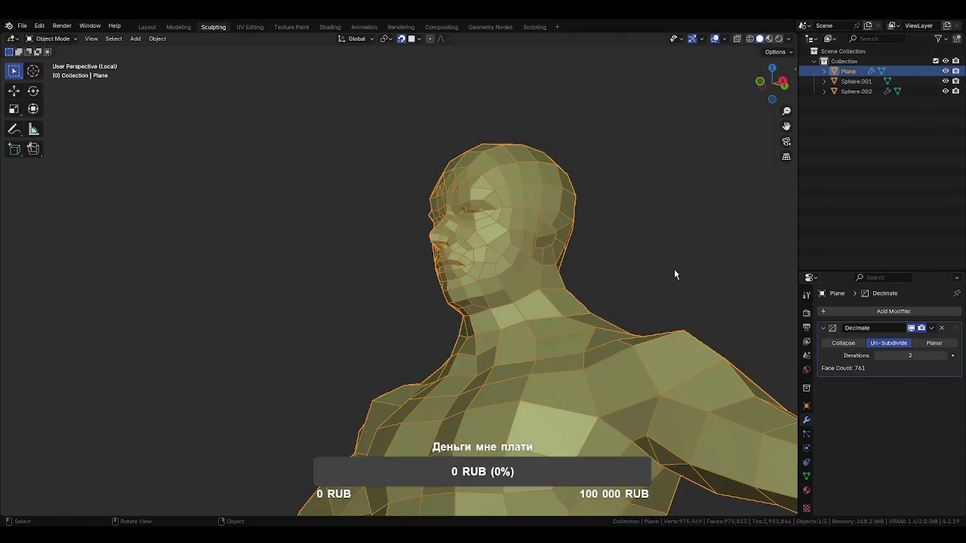
Inspect the low-poly face up close and reselect the body mesh
left_click(652, 284)
mouse_move(653, 285)
middle_mouse_down()
mouse_move(601, 284)
mouse_move(596, 297)
mouse_move(619, 275)
mouse_move(556, 261)
mouse_move(565, 291)
mouse_move(657, 295)
middle_mouse_up()
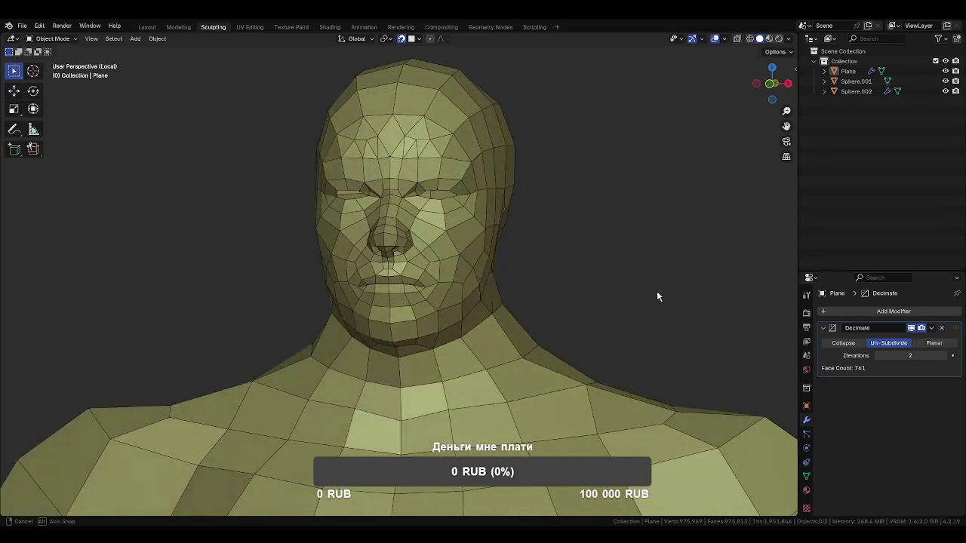
mouse_move(537, 237)
middle_mouse_down("ctrl")
mouse_move(493, 252)
mouse_move(473, 245)
mouse_move(508, 254)
mouse_move(492, 267)
middle_mouse_up("ctrl")
mouse_move(498, 228)
middle_mouse_down()
mouse_move(525, 221)
mouse_move(561, 255)
mouse_move(521, 267)
mouse_move(458, 267)
middle_mouse_up()
left_click(532, 291)
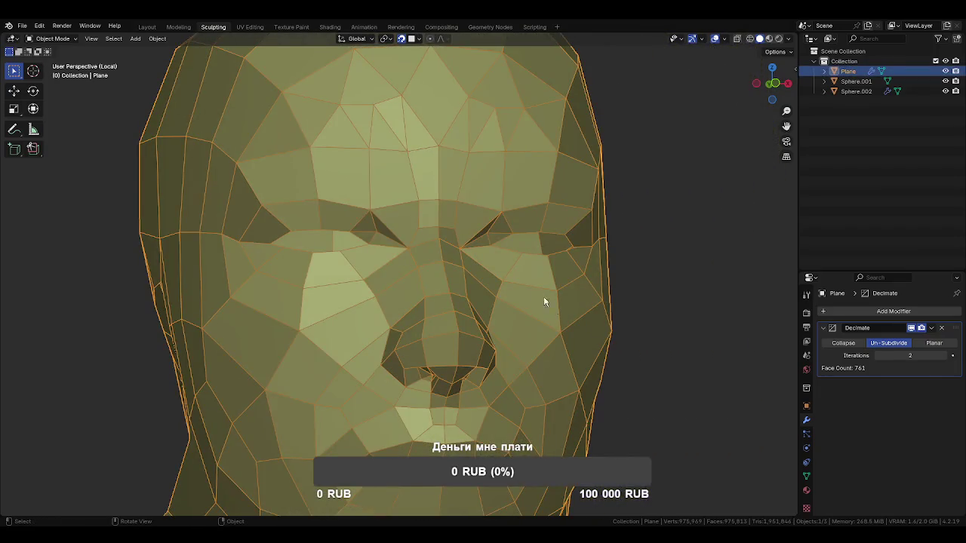
left_click(931, 327)
middle_click_drag(654, 307, 625, 271, "ctrl")
Exit local view and undo back to the Mirror and Subdivision modifiers
key("ctrl+z")
key("ctrl+z")
key("ctrl+z")
key("ctrl+z")
key("ctrl+z")
key("ctrl+z")
key("ctrl+z")
key("ctrl+z")
key("ctrl+z")
key("ctrl+z")
key("ctrl+z")
key("ctrl+z")
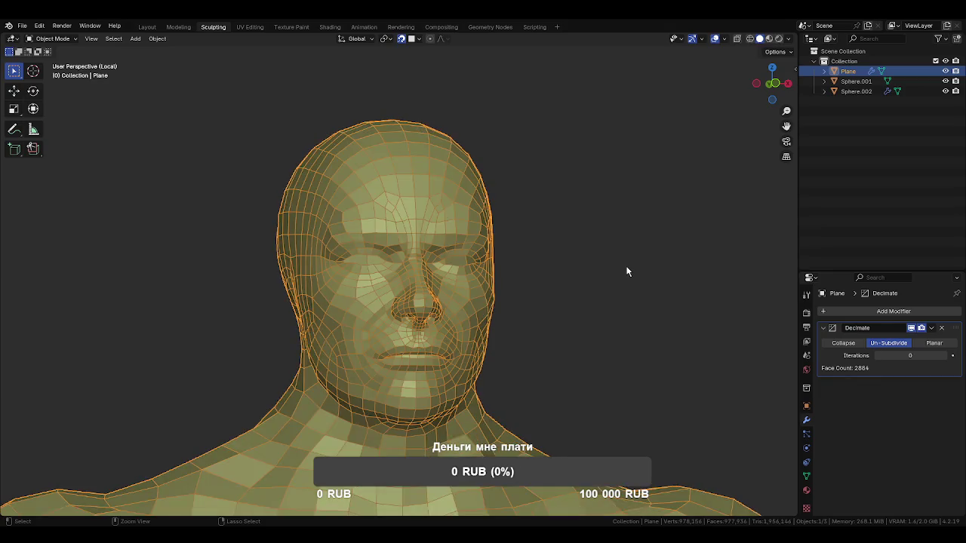
key("ctrl+z")
key("ctrl+z")
key("ctrl+shift+z")
key("KP_Divide")
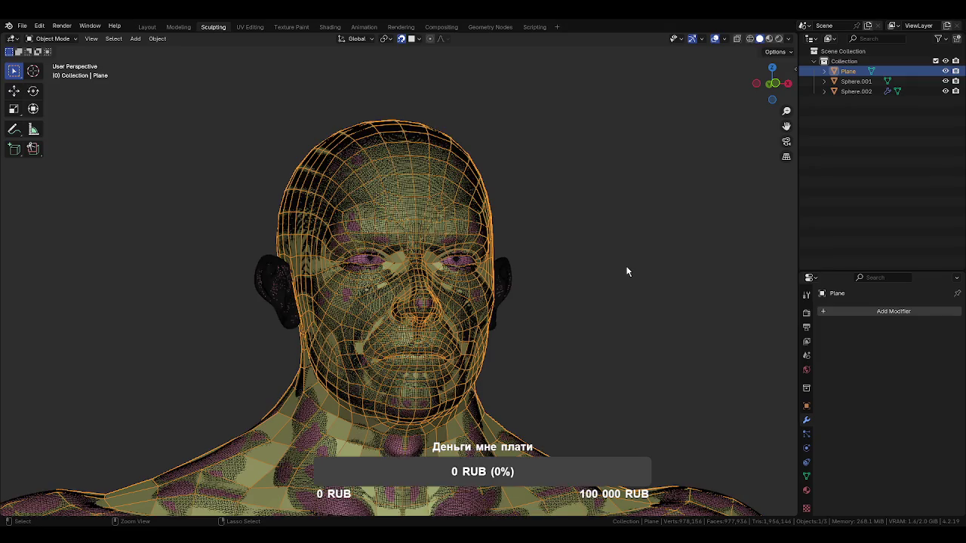
key("ctrl+z")
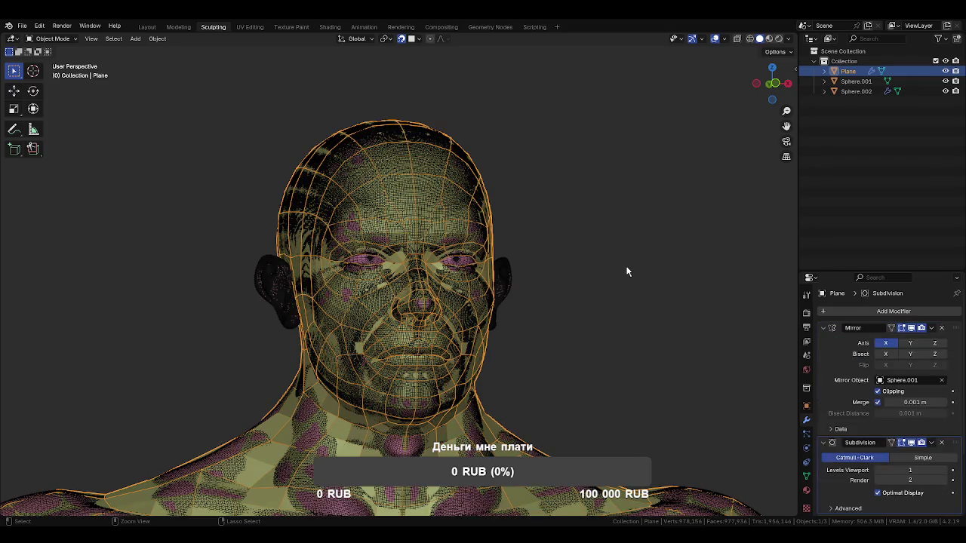
Restore the Shrinkwrap modifier, switch the display to Solid, and save the file
key("ctrl+z")
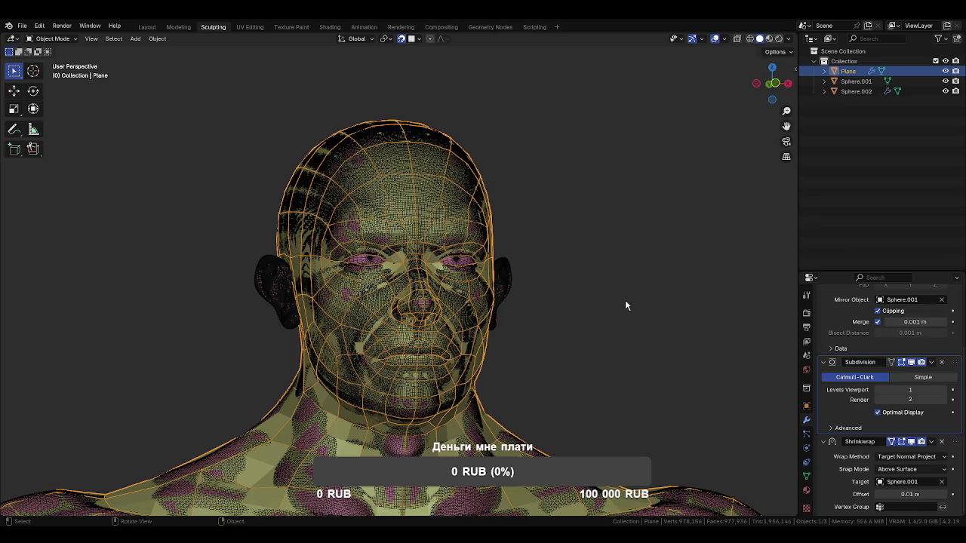
key("ctrl+alt+z")
left_click(625, 299)
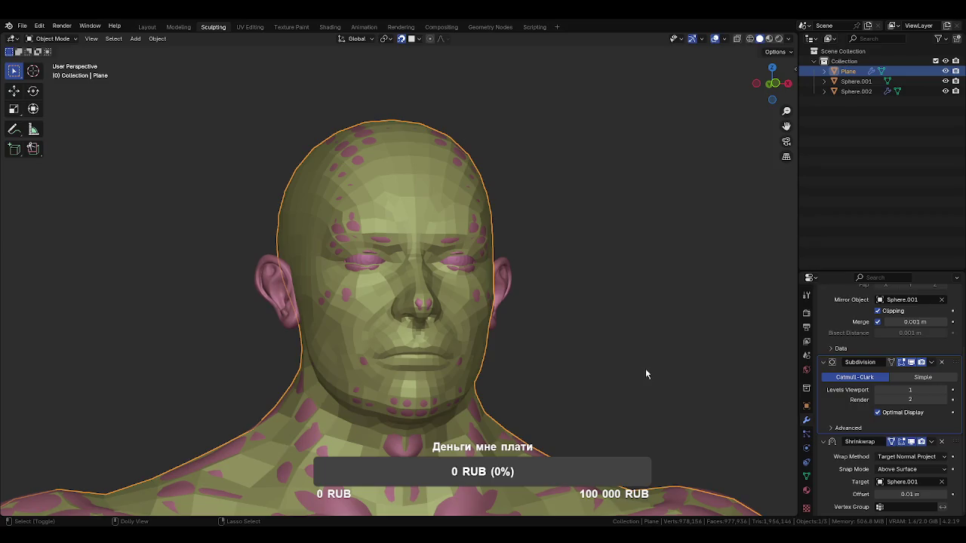
key("ctrl+s")
middle_click_drag(576, 378, 586, 359, "ctrl")
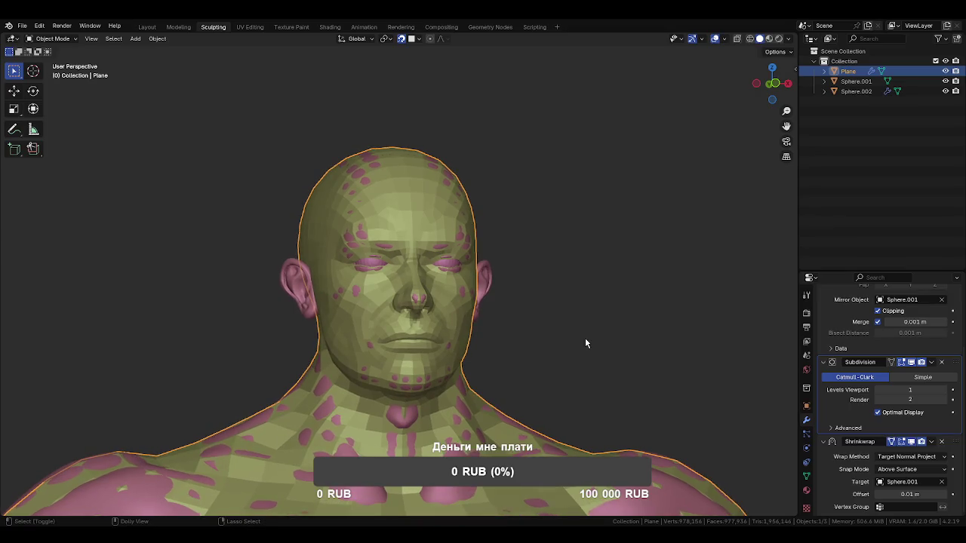
key("ctrl+s")
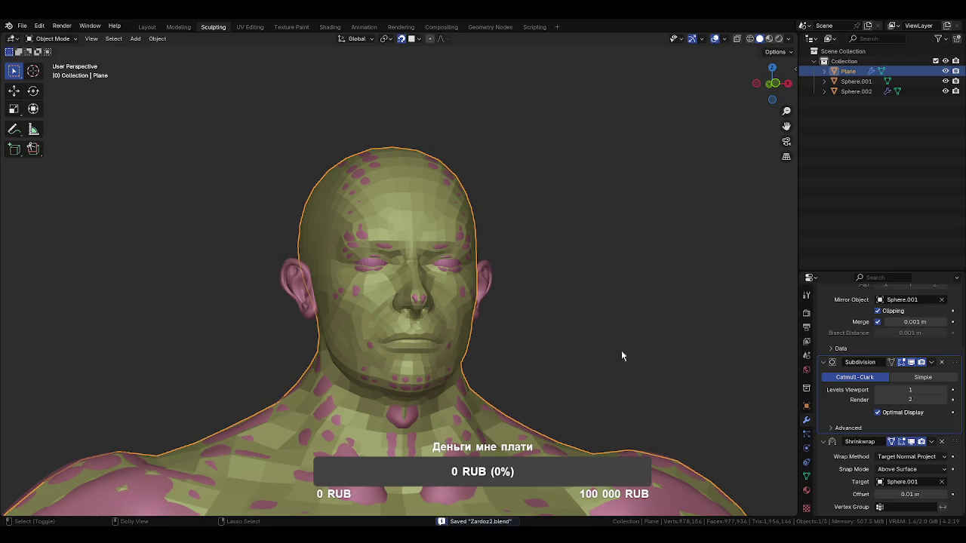
key("ctrl+alt+s")
Inspect the wrapped figure from side and front, then apply the Mirror modifier
mouse_move(626, 358)
middle_mouse_down()
mouse_move(589, 293)
mouse_move(585, 261)
mouse_move(583, 273)
middle_mouse_up()
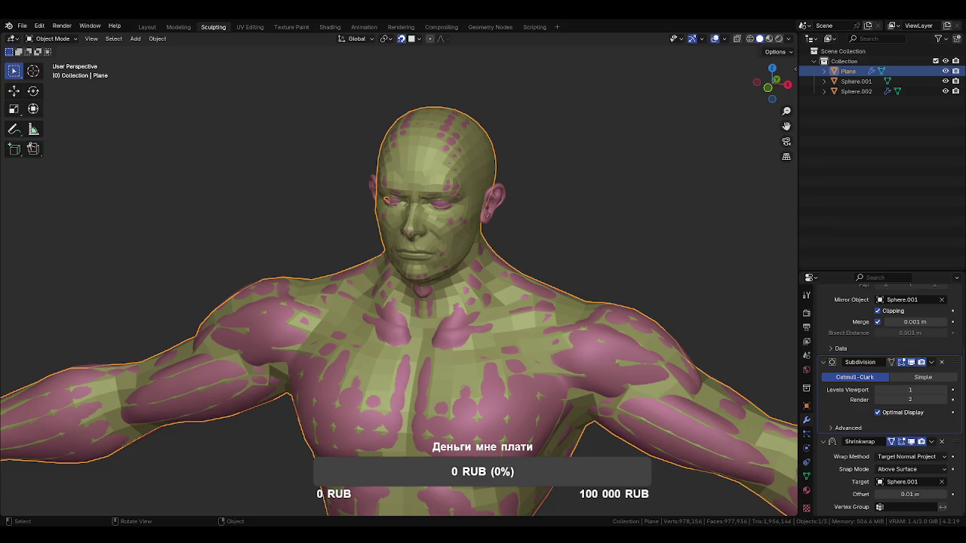
mouse_move(618, 258)
middle_mouse_down()
mouse_move(531, 243)
mouse_move(594, 249)
middle_mouse_up()
scroll(593, 246, "down", 3)
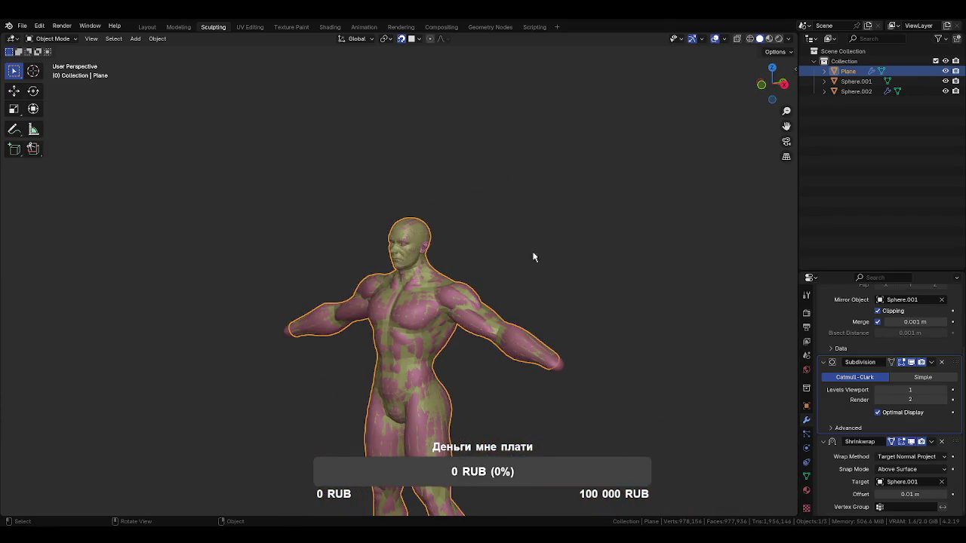
scroll(535, 258, "up", 1)
mouse_move(541, 273)
middle_mouse_down()
mouse_move(595, 199)
mouse_move(589, 258)
mouse_move(586, 243)
middle_mouse_up()
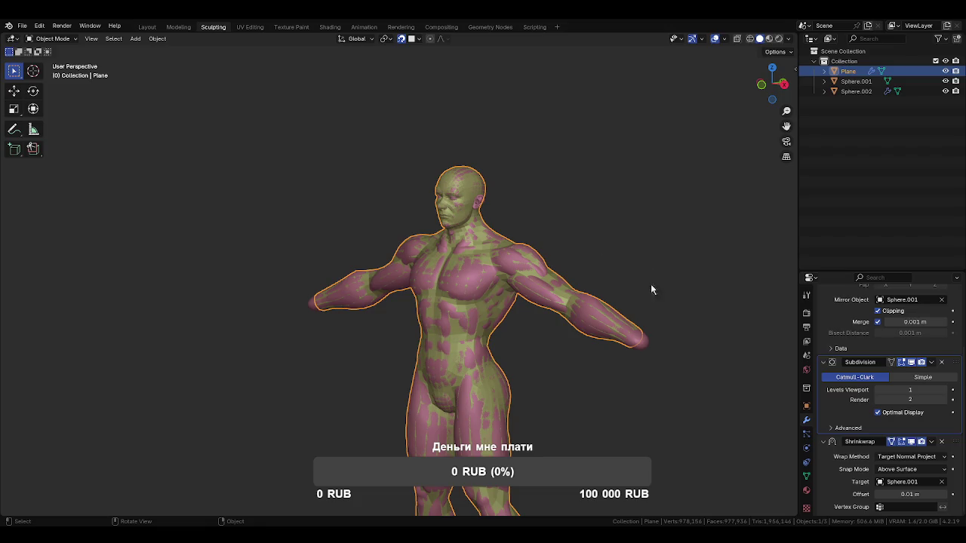
middle_click_drag(653, 290, 601, 267)
scroll(905, 363, "up", 2)
scroll(913, 347, "up", 2)
left_click(932, 332)
left_click(906, 340)
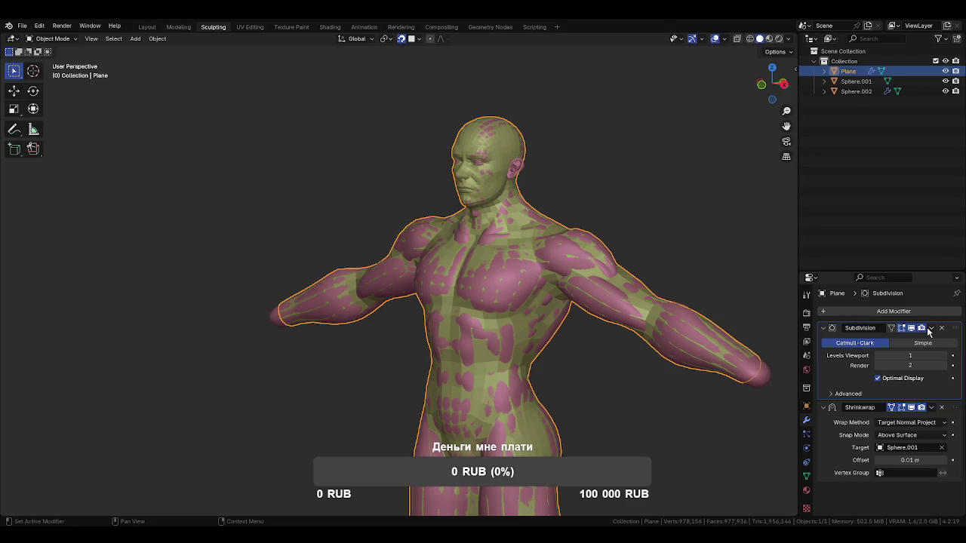
Inspect the head's low-poly topology in Edit Mode from the front
left_click(931, 329)
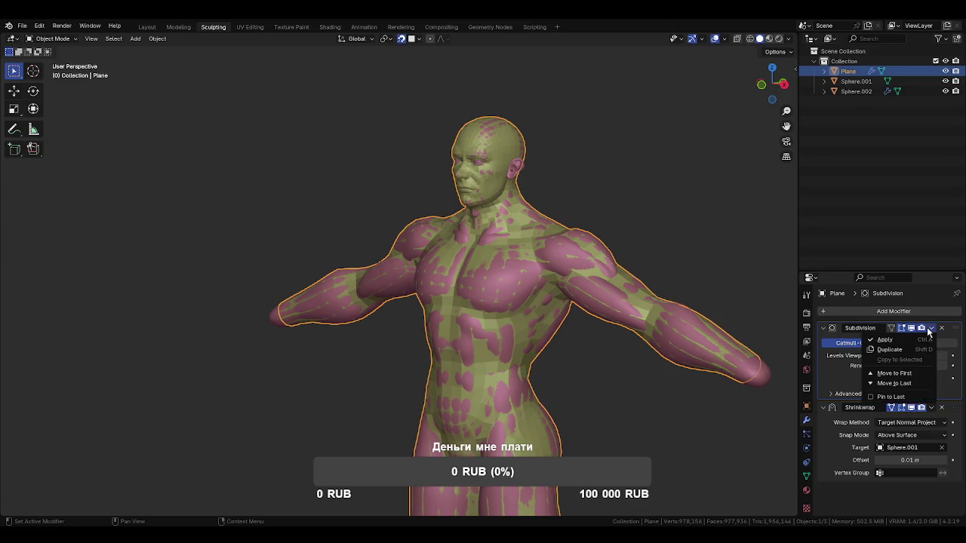
mouse_move(642, 174)
middle_mouse_down()
mouse_move(539, 163)
mouse_move(471, 221)
middle_mouse_up()
scroll(472, 221, "up", 4)
scroll(512, 202, "up", 2)
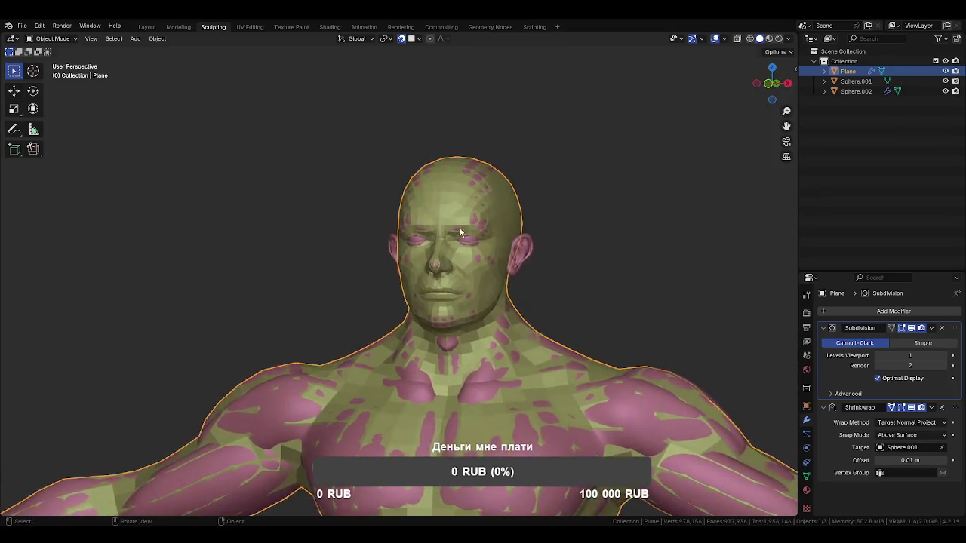
scroll(483, 241, "up", 3)
middle_click_drag(462, 283, 496, 270)
key("Tab")
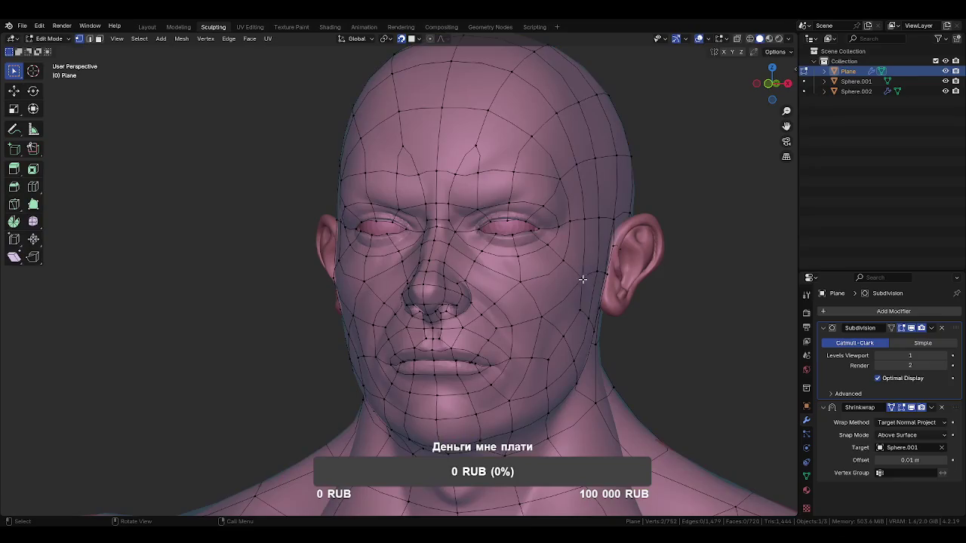
mouse_move(580, 278)
middle_mouse_down("ctrl")
mouse_move(481, 254)
mouse_move(476, 238)
middle_mouse_up("ctrl")
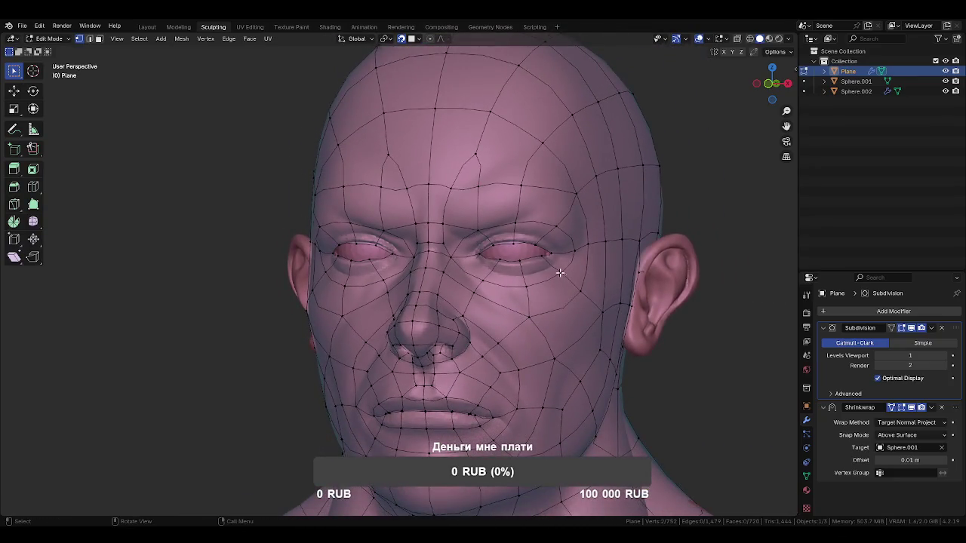
key("Tab")
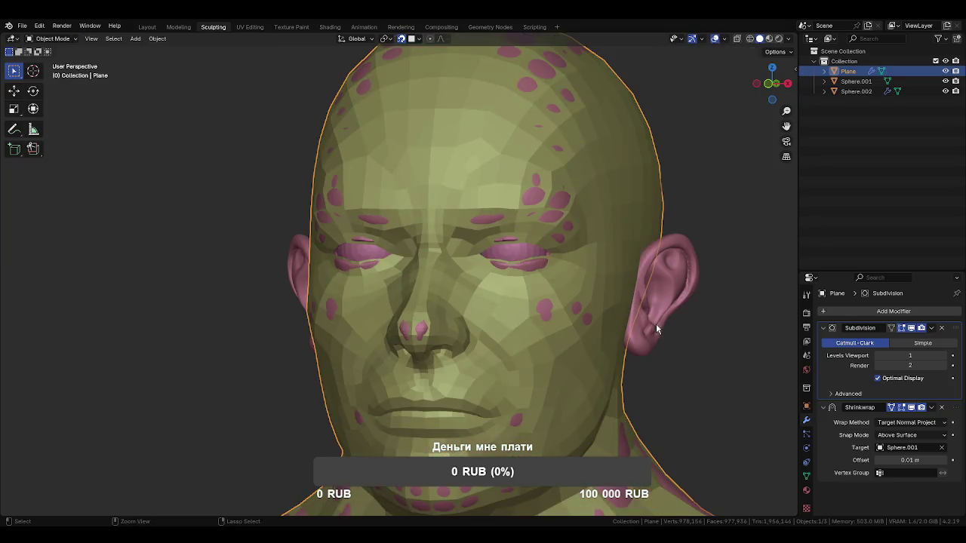
scroll(617, 293, "down", 2)
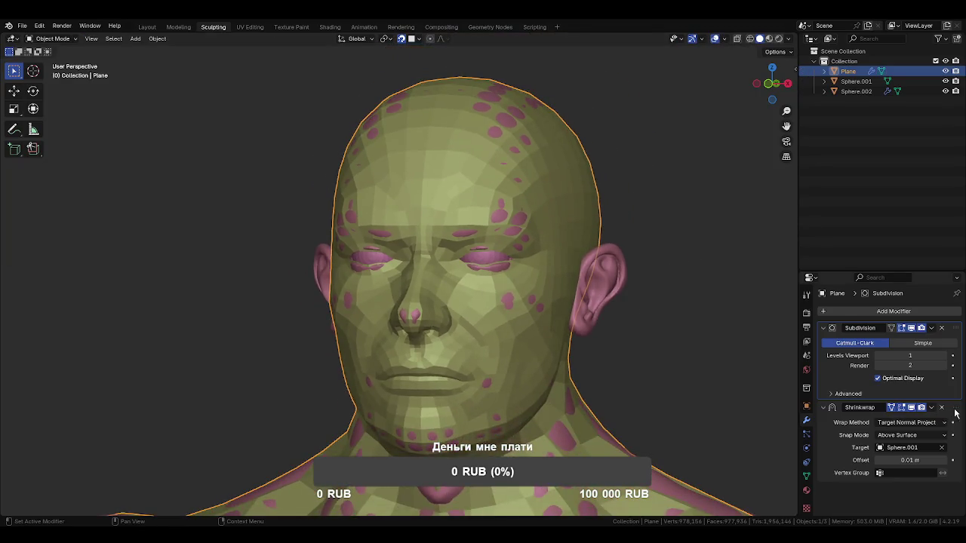
Try Shrinkwrap above Subdivision, restore the order, then apply Subdivision and Shrinkwrap
left_click_drag(955, 408, 955, 329)
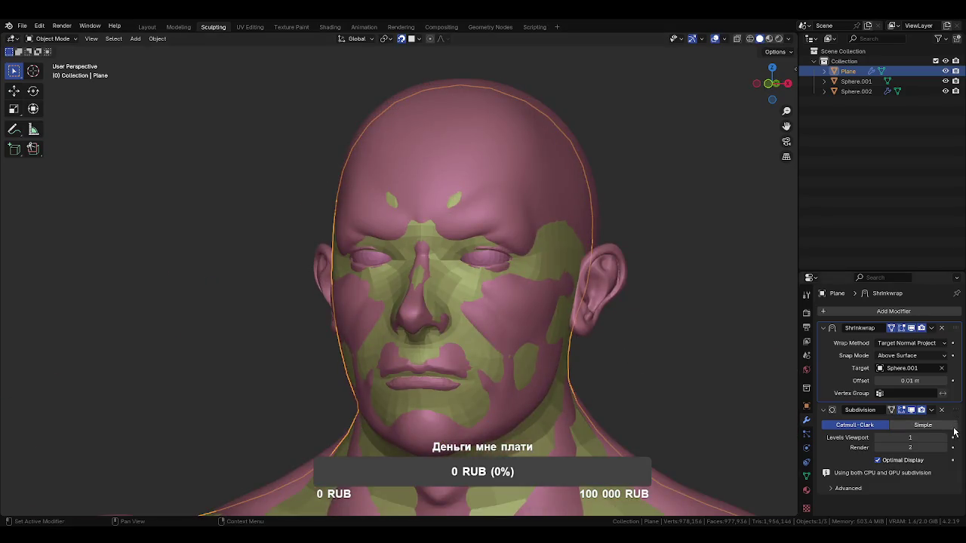
left_click_drag(957, 413, 937, 343)
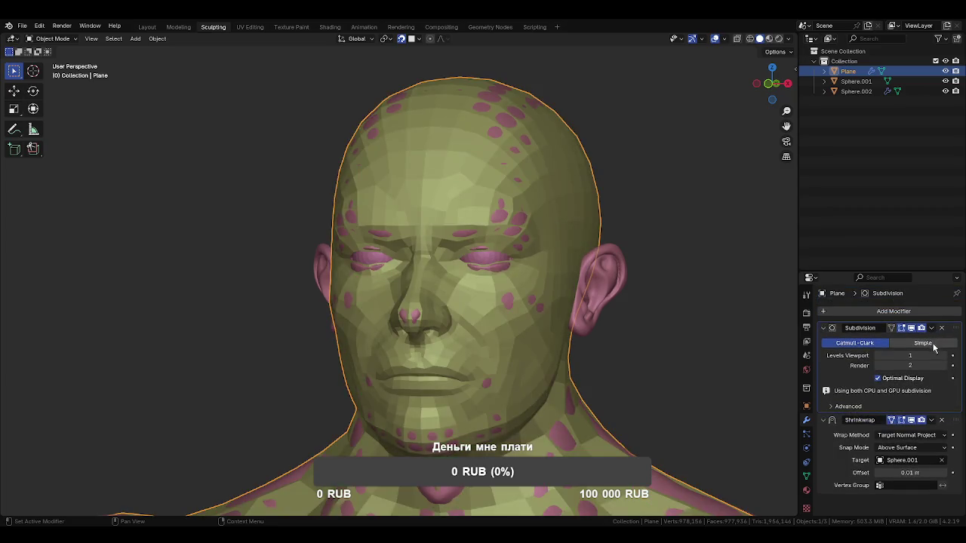
left_click(931, 328)
left_click(910, 341)
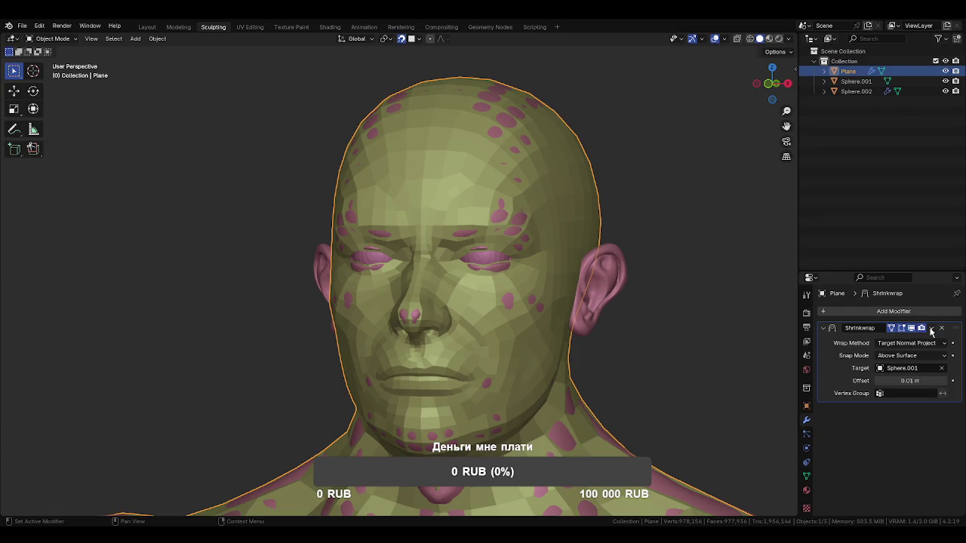
left_click(931, 330)
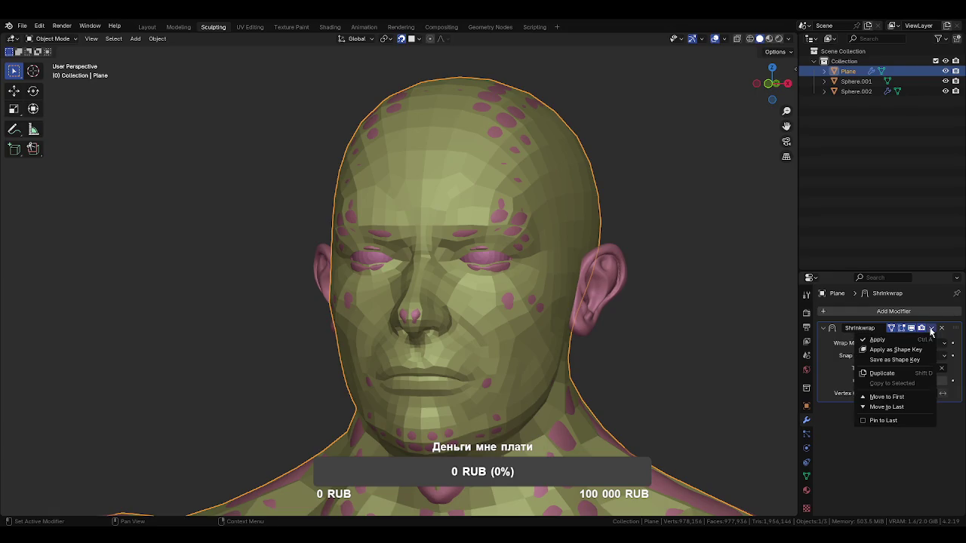
left_click(887, 338)
left_click(879, 311)
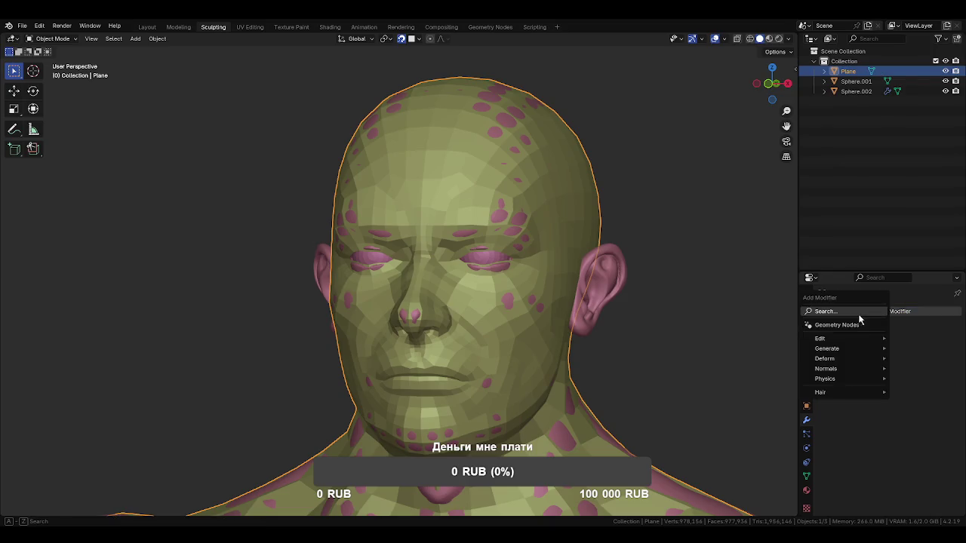
Apply a Decimate modifier in Un-Subdivide mode with 2 iterations, giving 761 faces
left_click(840, 312)
left_click(822, 330)
left_click(888, 343)
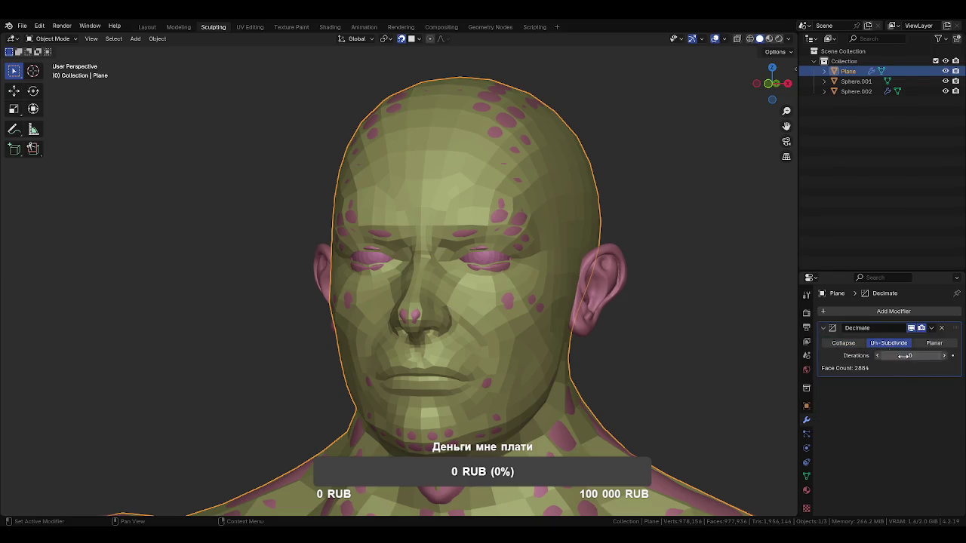
left_click(943, 356)
left_click(943, 357)
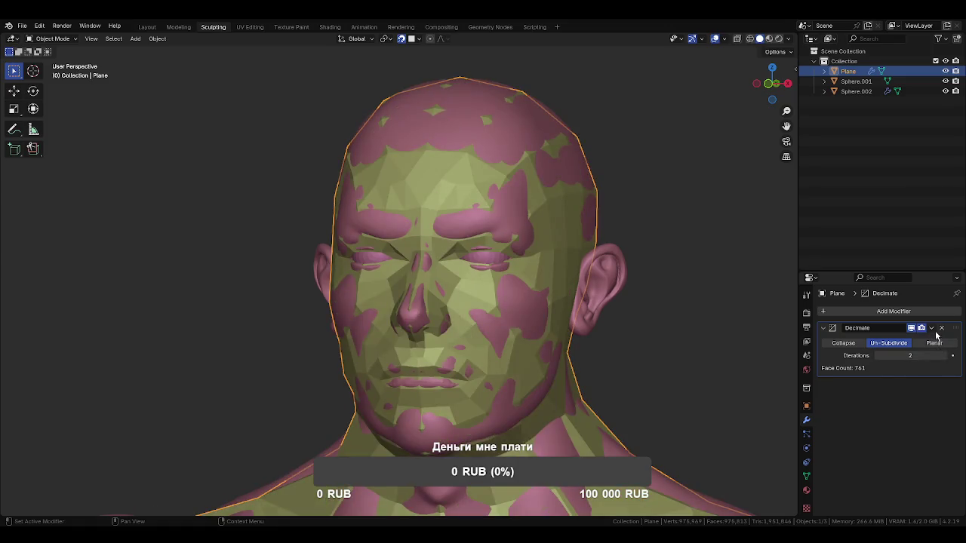
left_click(931, 330)
left_click(905, 339)
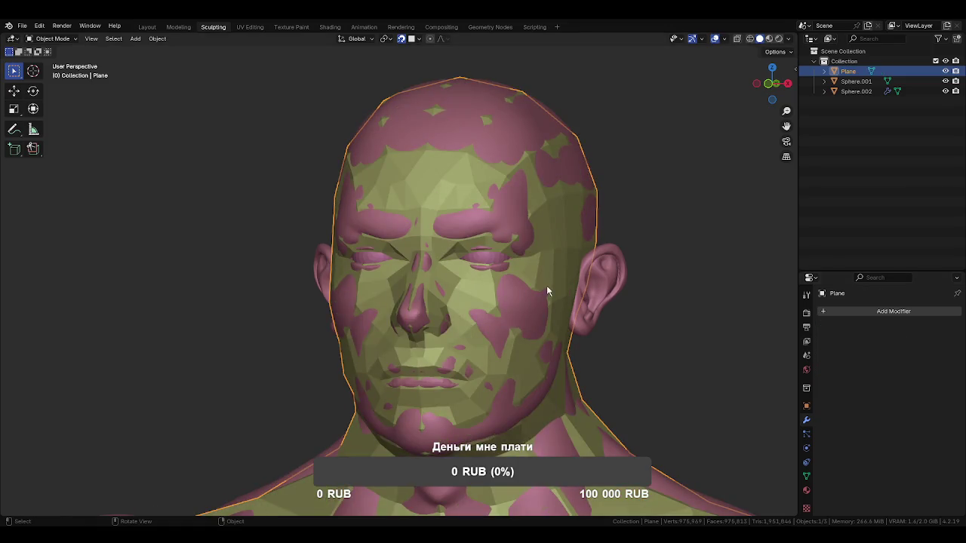
Delete Sphere.001 and Sphere.002, then put Plane into Edit Mode
left_click(623, 277)
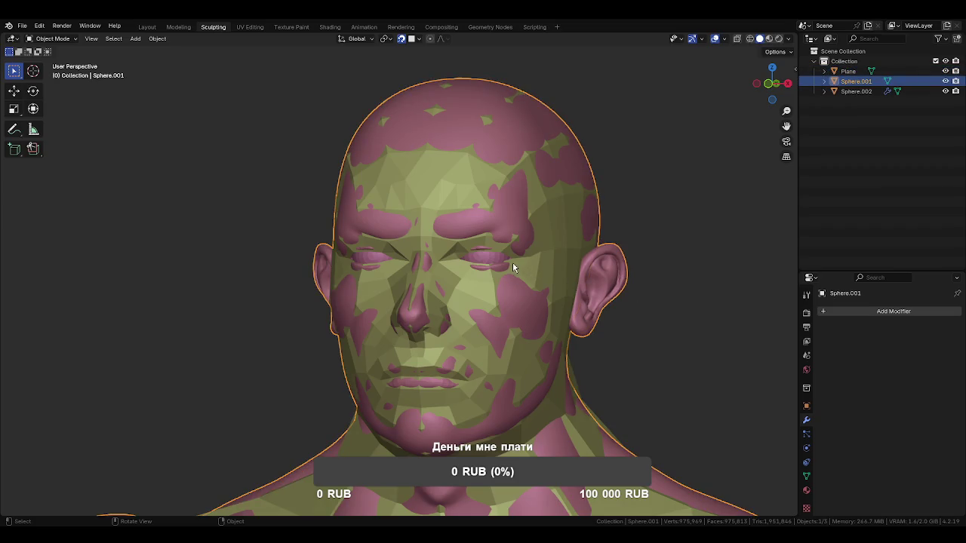
key("x")
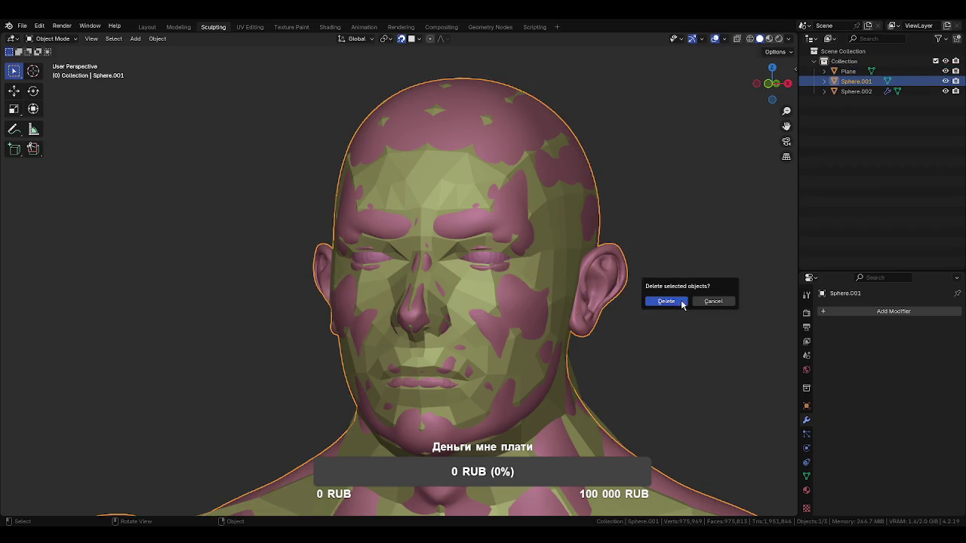
left_click(681, 300)
left_click(486, 257)
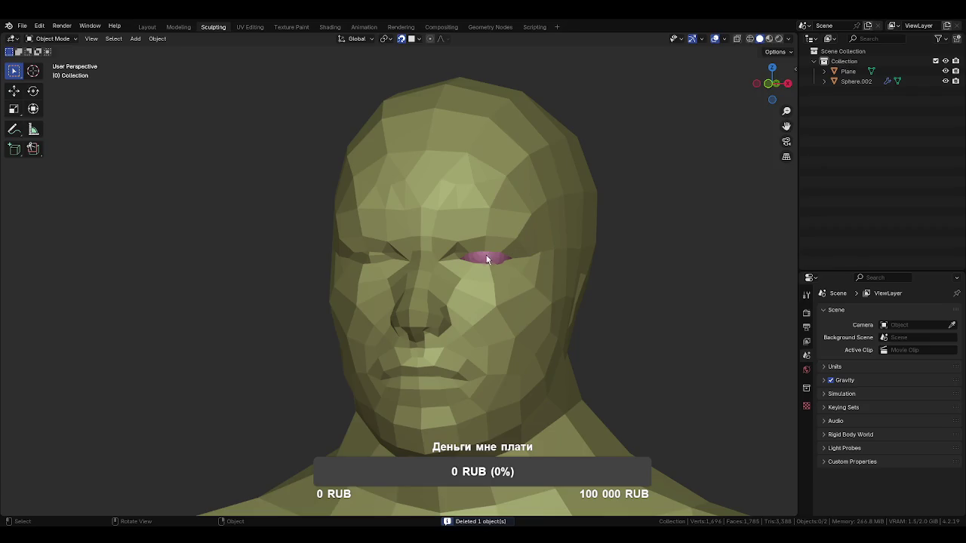
key("x")
left_click(645, 278)
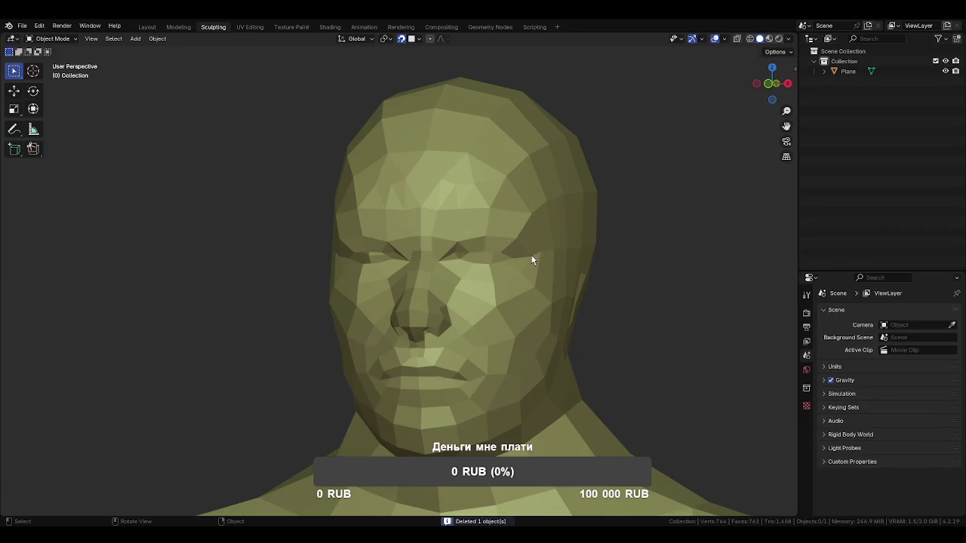
left_click(520, 228)
key("Tab")
scroll(483, 208, "up", 2)
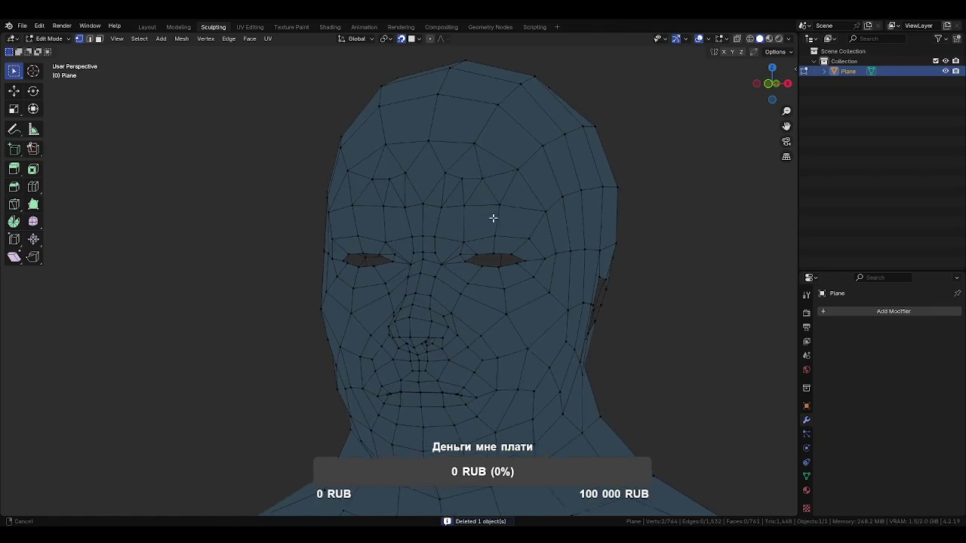
Dissolve two stray edges on the forehead of the head mesh
scroll(498, 226, "up", 2)
mouse_move(501, 235)
middle_mouse_down()
mouse_move(509, 254)
mouse_move(530, 251)
middle_mouse_up()
key("2")
left_click(502, 234)
left_click(475, 233, "shift")
key("x")
left_click(541, 249)
Extrude a new vertex down the forehead and join two forehead vertices with an edge
key("1")
left_click(491, 164)
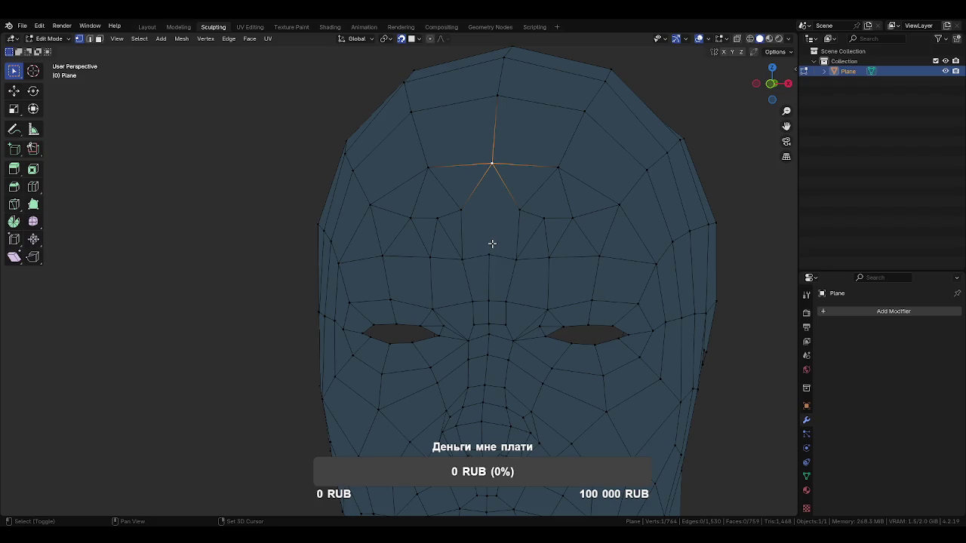
right_click(487, 254, "ctrl")
mouse_move(543, 255)
middle_mouse_down()
mouse_move(536, 258)
mouse_move(543, 259)
middle_mouse_up()
key("2")
key("1")
left_click(544, 219)
left_click(559, 167, "shift")
key("j")
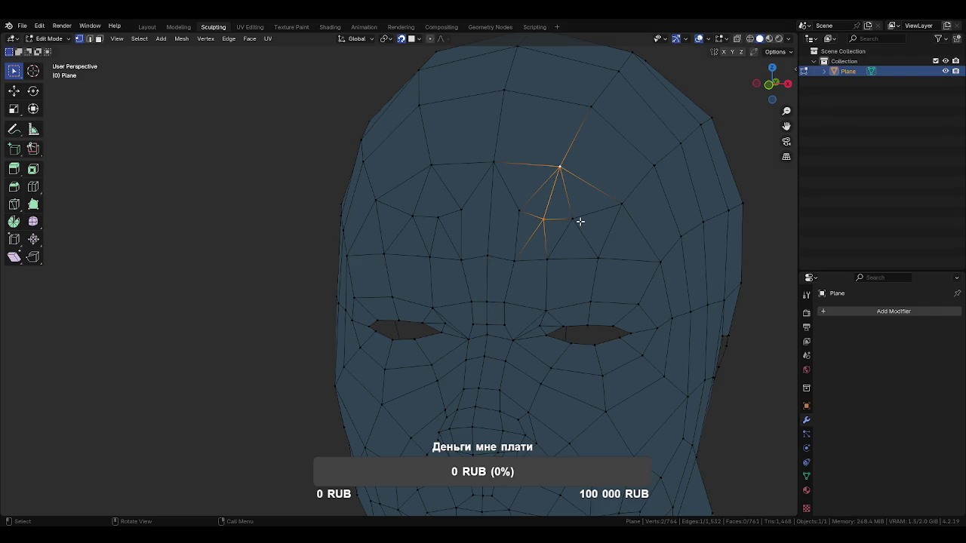
Dissolve the extra vertex between the eyes and another stray face vertex
mouse_move(613, 270)
middle_mouse_down()
mouse_move(580, 269)
mouse_move(538, 297)
middle_mouse_up()
left_click(530, 302)
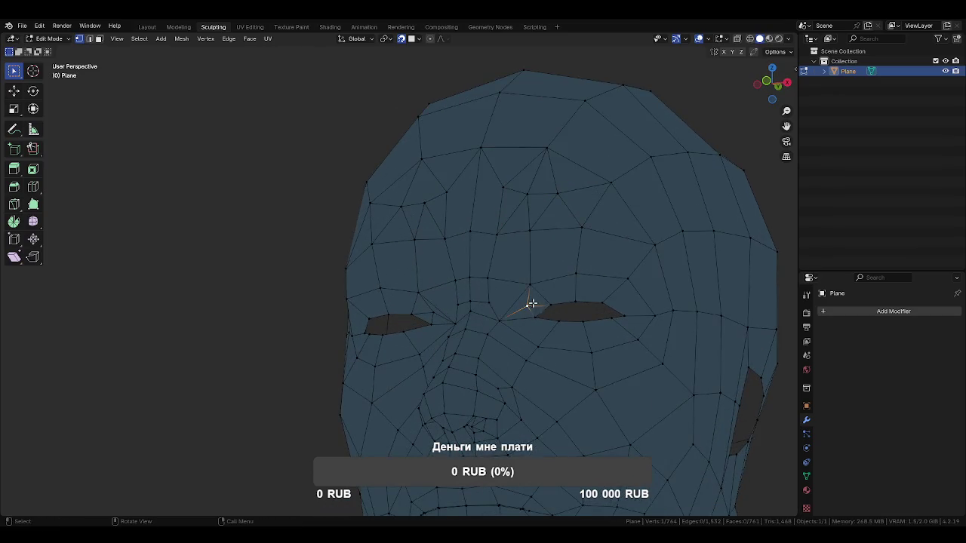
key("x")
left_click(560, 299)
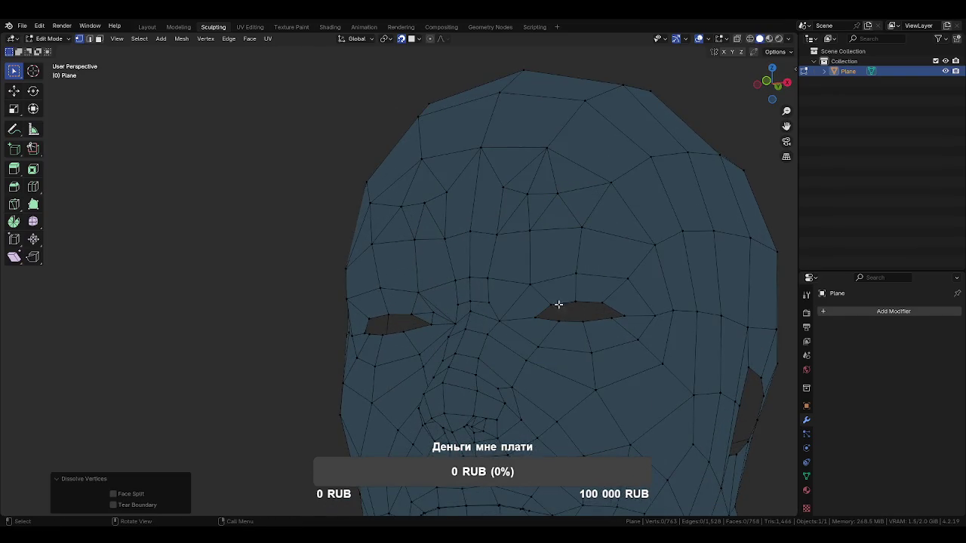
left_click(451, 317)
key("x")
left_click(488, 319)
Connect two forehead vertices with a new edge
mouse_move(552, 312)
middle_mouse_down()
mouse_move(525, 351)
mouse_move(577, 335)
mouse_move(556, 339)
middle_mouse_up()
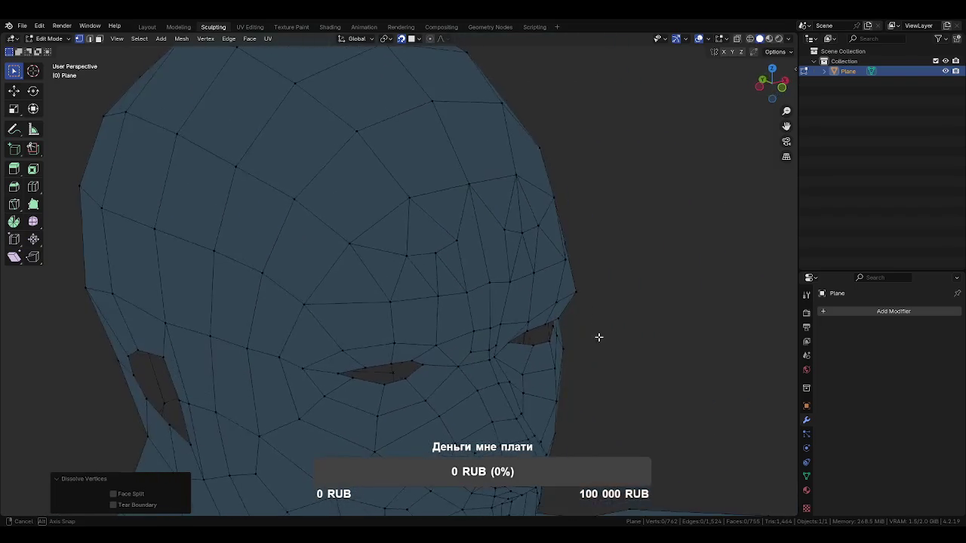
left_click(429, 227)
left_click(490, 225, "shift")
key("j")
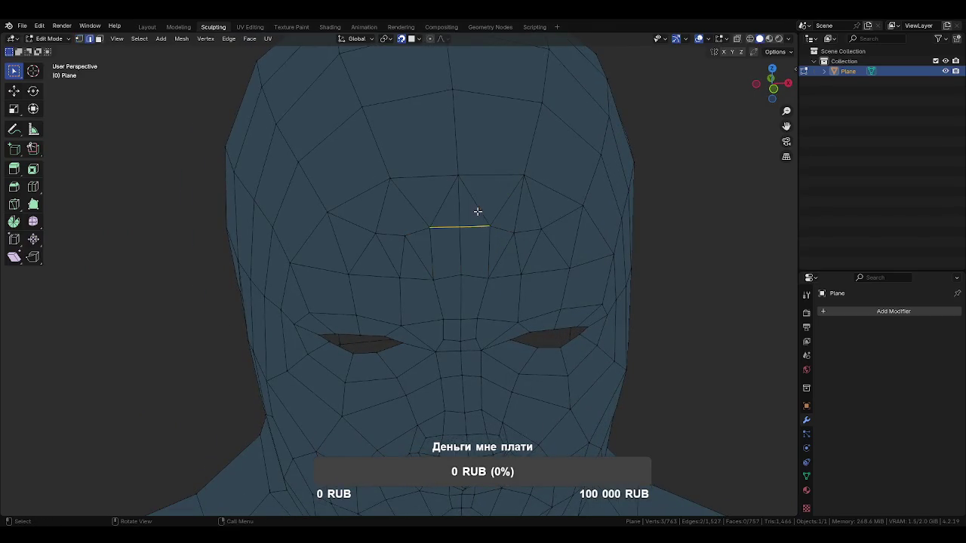
Dissolve four diagonal forehead edges
left_click(477, 205)
left_click(423, 208, "shift")
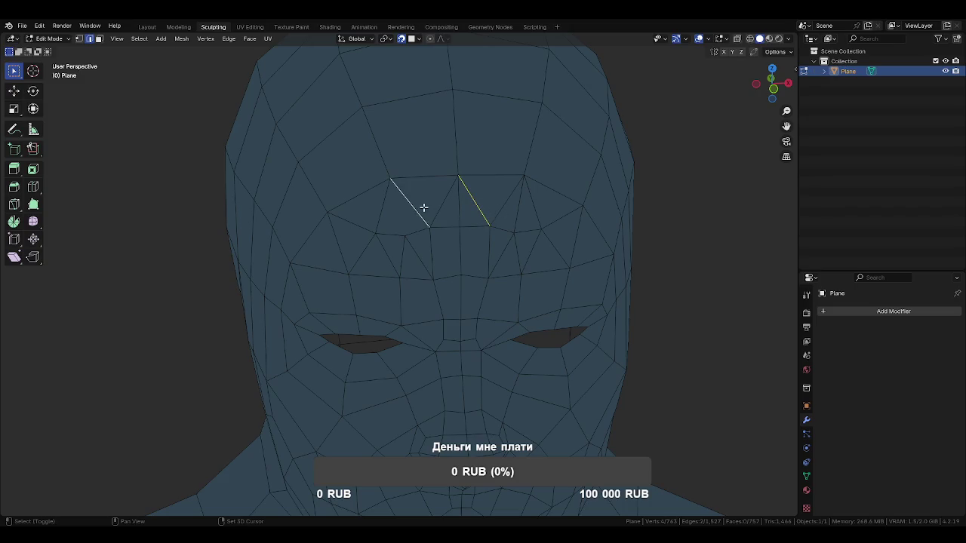
left_click(441, 202, "shift")
left_click(502, 204, "shift")
key("x")
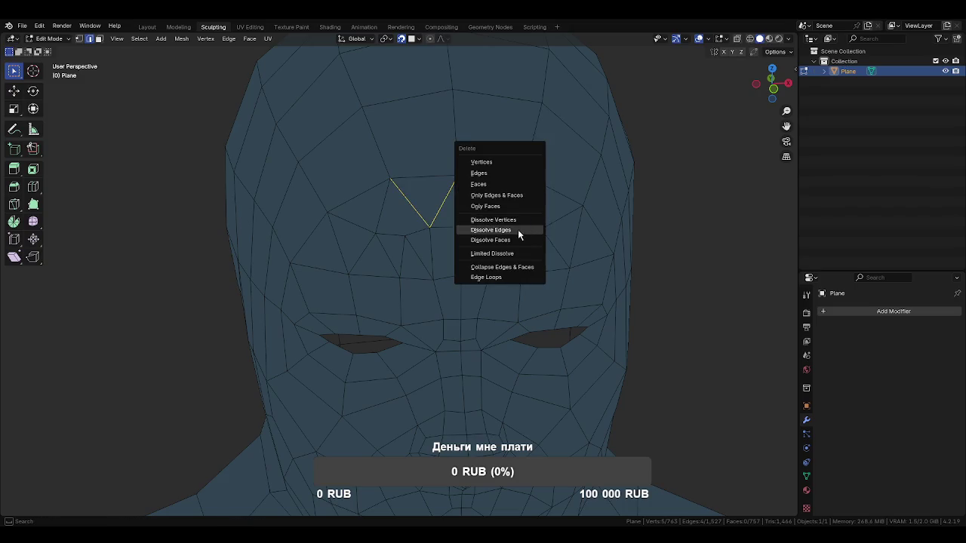
left_click(518, 230)
Knife-cut a new edge from a forehead vertex to the vertical forehead edge
middle_click_drag(534, 244, 492, 248)
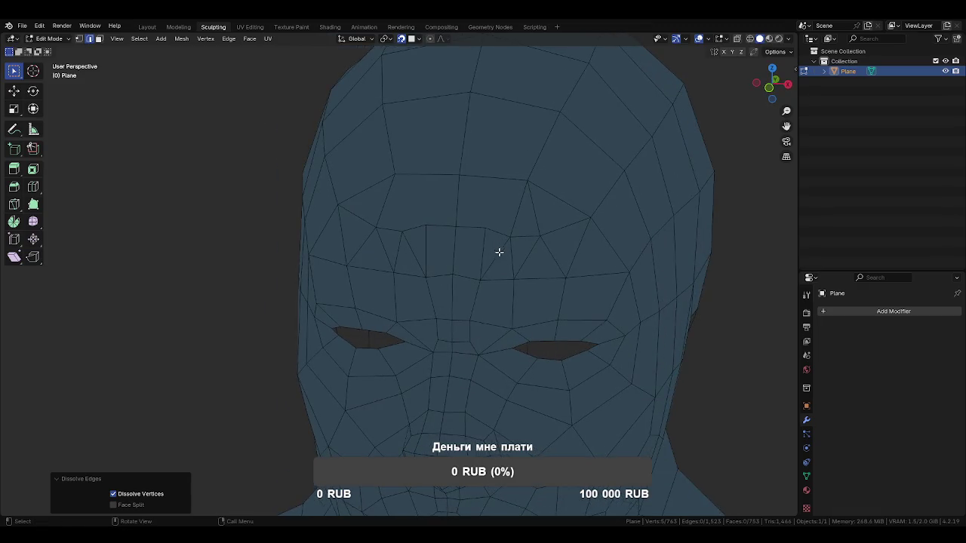
key("k")
left_click(527, 181)
left_click(488, 197)
left_click(489, 197)
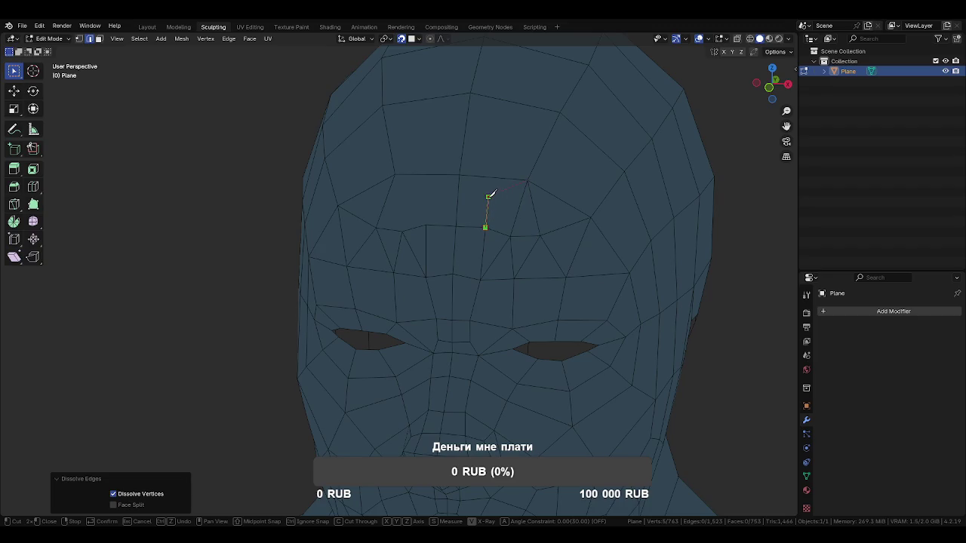
key("Return")
Dissolve the leftover forehead vertex and an unwanted forehead edge
middle_click_drag(532, 244, 515, 243)
key("1")
left_click(524, 234)
key("x")
left_click(556, 240)
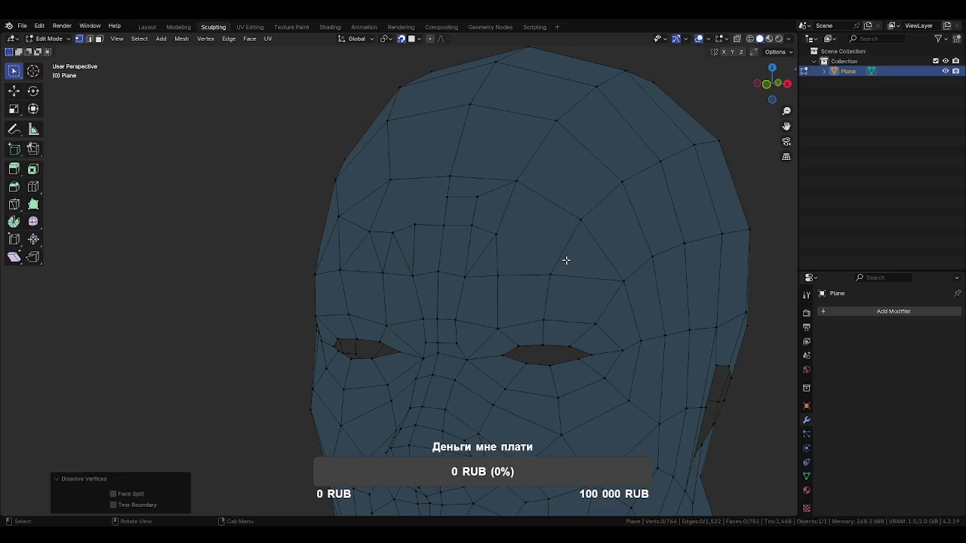
middle_click_drag(526, 256, 491, 253)
key("2")
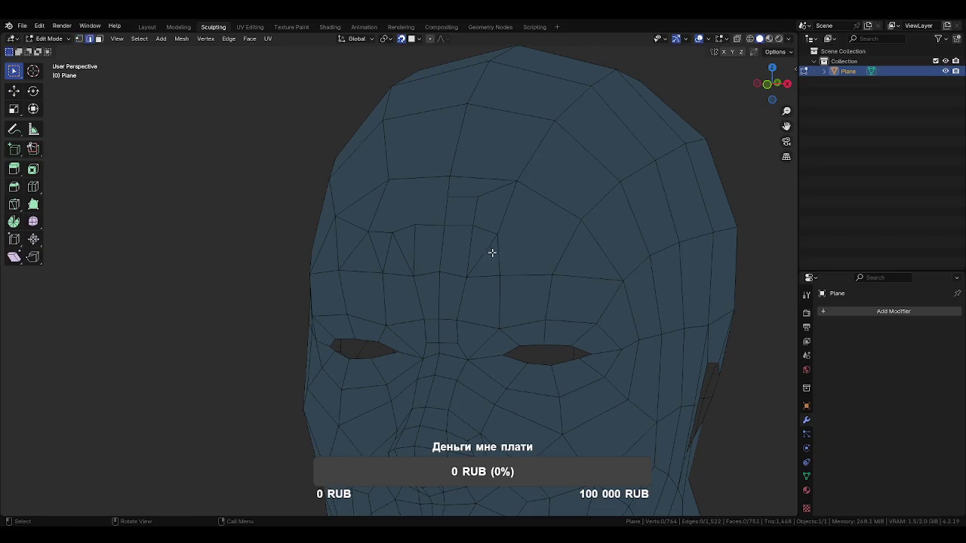
left_click(487, 256)
key("x")
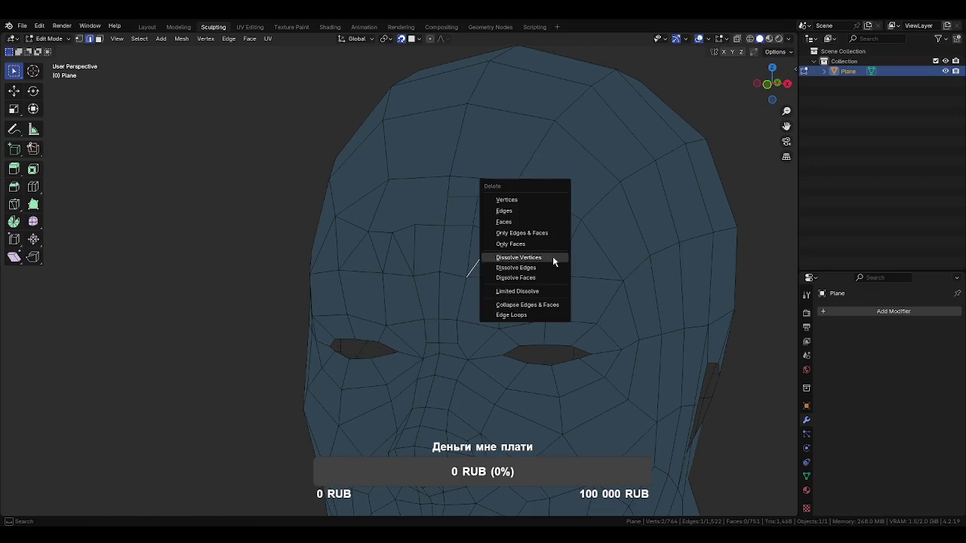
left_click(542, 268)
Join two more forehead vertices with an edge
mouse_move(539, 264)
middle_mouse_down()
mouse_move(525, 253)
mouse_move(548, 257)
middle_mouse_up()
key("1")
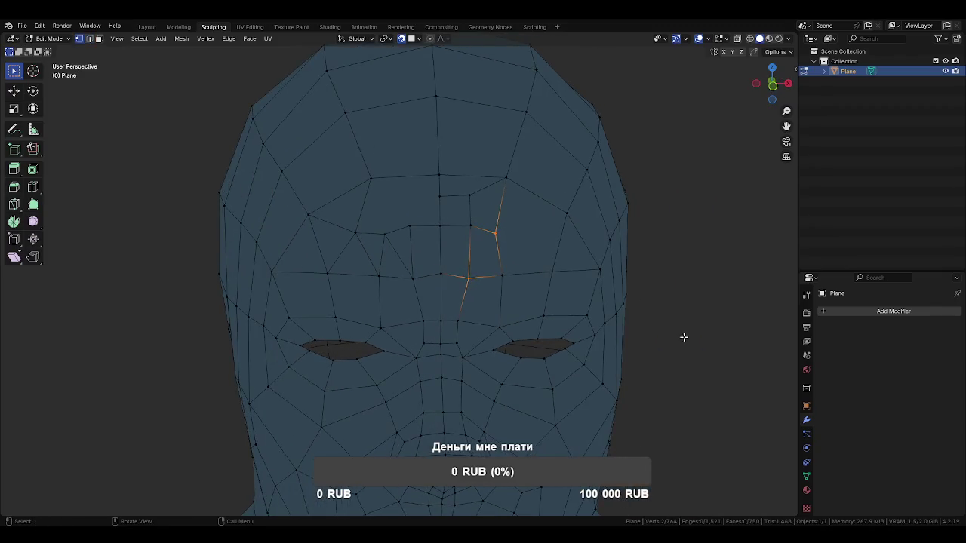
left_click(709, 346)
left_click(510, 233)
middle_click_drag(546, 248, 520, 250)
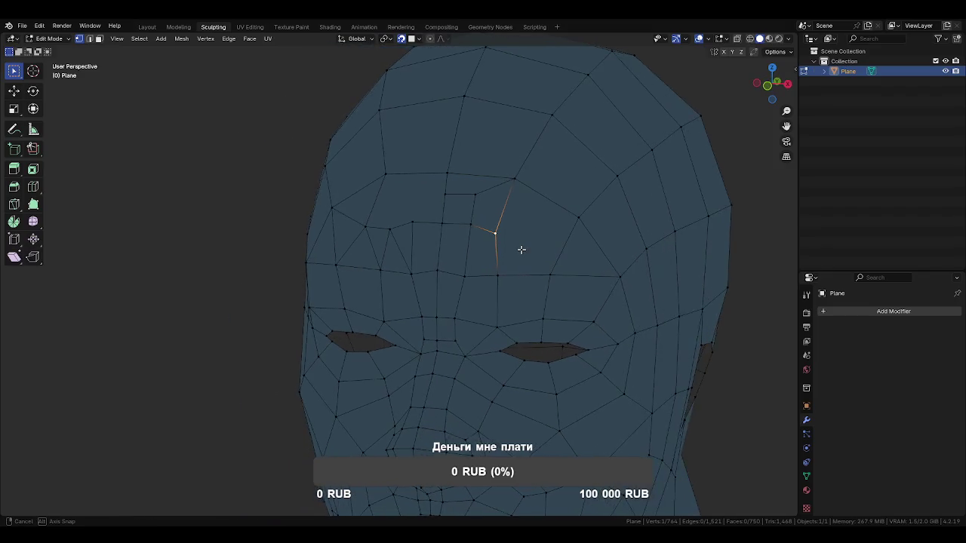
left_click(567, 227, "shift")
key("j")
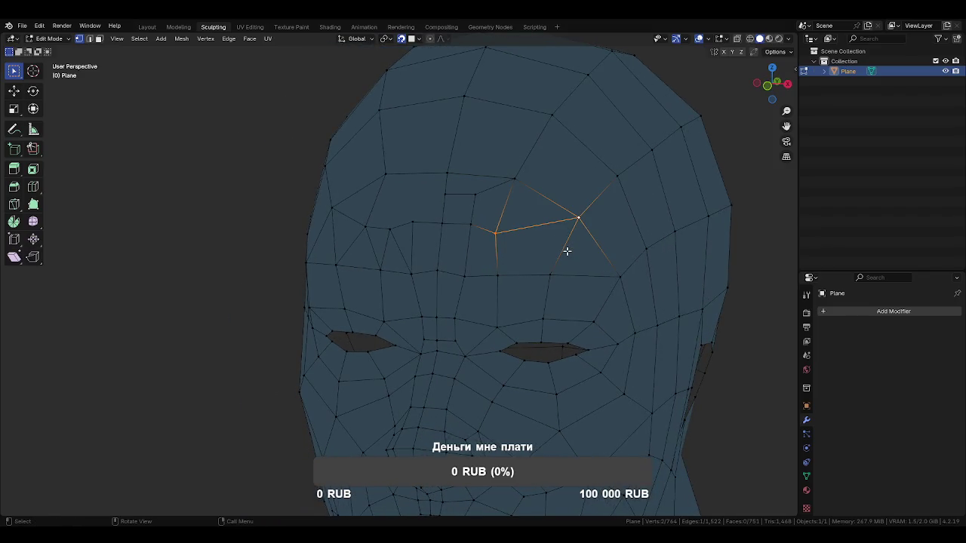
Move the selected forehead vertex to a new position
scroll(573, 302, "down", 8)
scroll(491, 204, "down", 2)
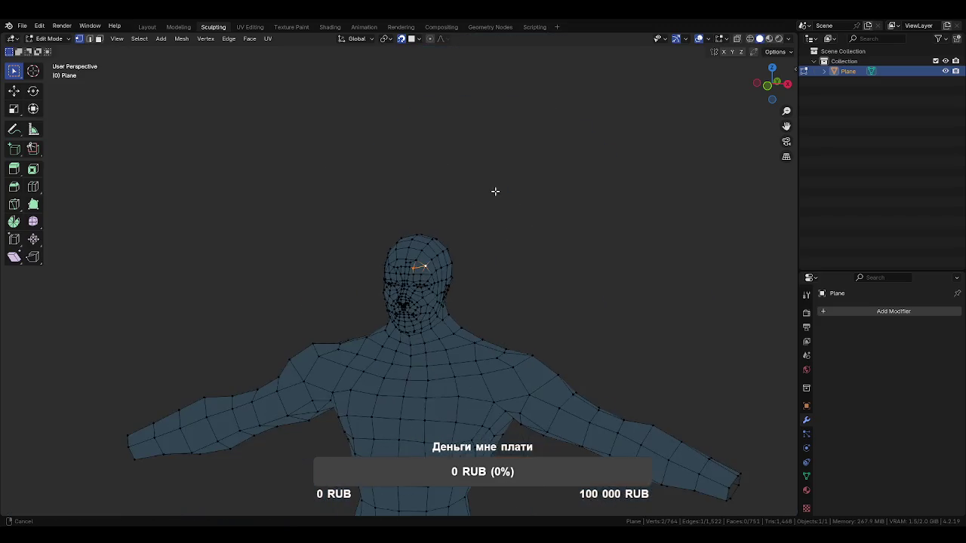
key("Tab")
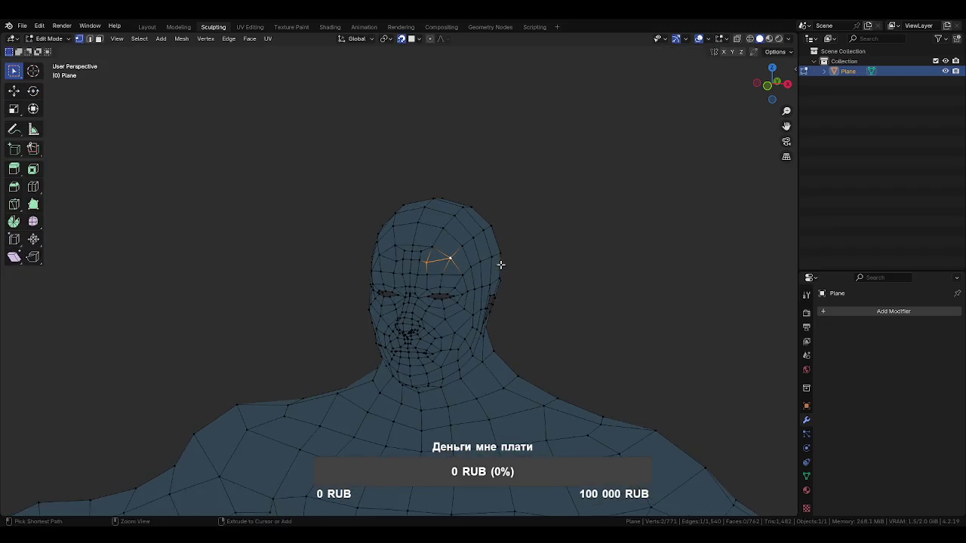
mouse_move(501, 263)
middle_mouse_down()
mouse_move(559, 263)
mouse_move(453, 218)
mouse_move(468, 259)
mouse_move(478, 241)
mouse_move(462, 281)
mouse_move(443, 256)
mouse_move(457, 246)
mouse_move(526, 271)
middle_mouse_up()
scroll(443, 256, "up", 2)
key("g")
left_click(469, 236)
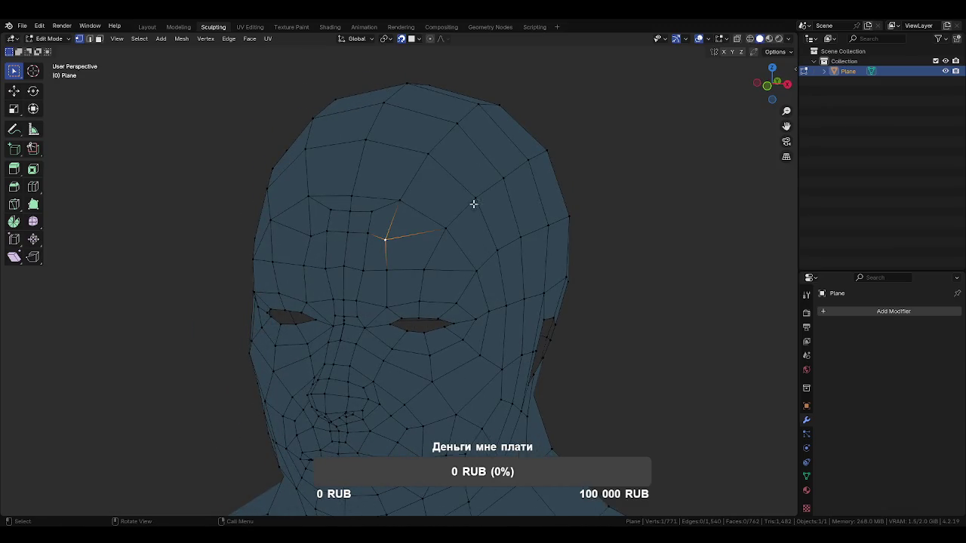
Reposition the forehead vertex onto the face centre line
mouse_move(403, 213)
middle_mouse_down()
mouse_move(468, 215)
mouse_move(470, 297)
mouse_move(442, 250)
mouse_move(456, 252)
mouse_move(401, 261)
middle_mouse_up()
key("g")
left_click(457, 250)
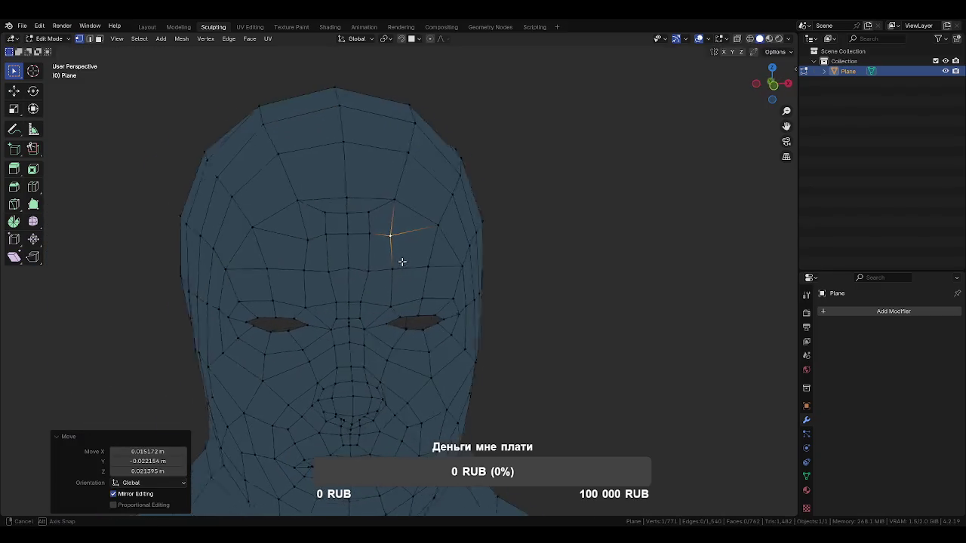
scroll(401, 261, "down", 2)
scroll(415, 235, "down", 1)
scroll(415, 235, "up", 3)
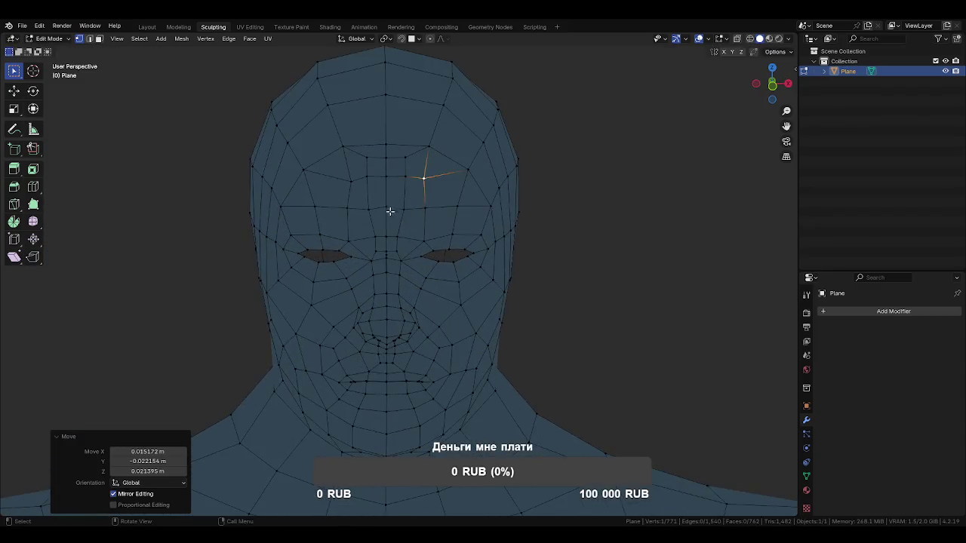
key("g")
left_click(587, 276)
Inspect the head from the side and front, then select a mouth-line vertex
mouse_move(587, 275)
middle_mouse_down()
mouse_move(531, 280)
mouse_move(500, 256)
mouse_move(484, 272)
middle_mouse_up()
scroll(484, 271, "down", 3)
scroll(484, 272, "up", 2)
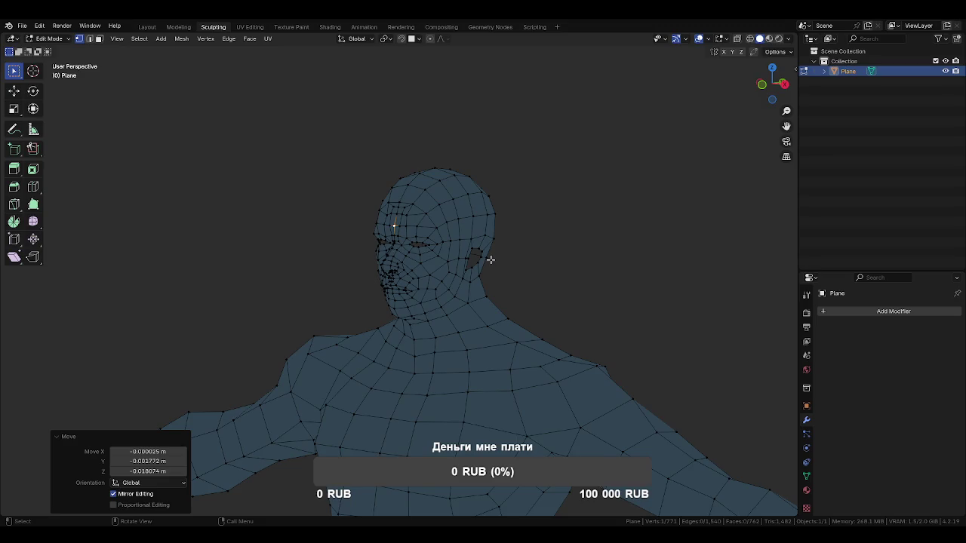
scroll(468, 280, "up", 3)
mouse_move(522, 278)
middle_mouse_down()
mouse_move(550, 261)
mouse_move(581, 264)
middle_mouse_up()
scroll(483, 362, "up", 2)
scroll(465, 257, "up", 2)
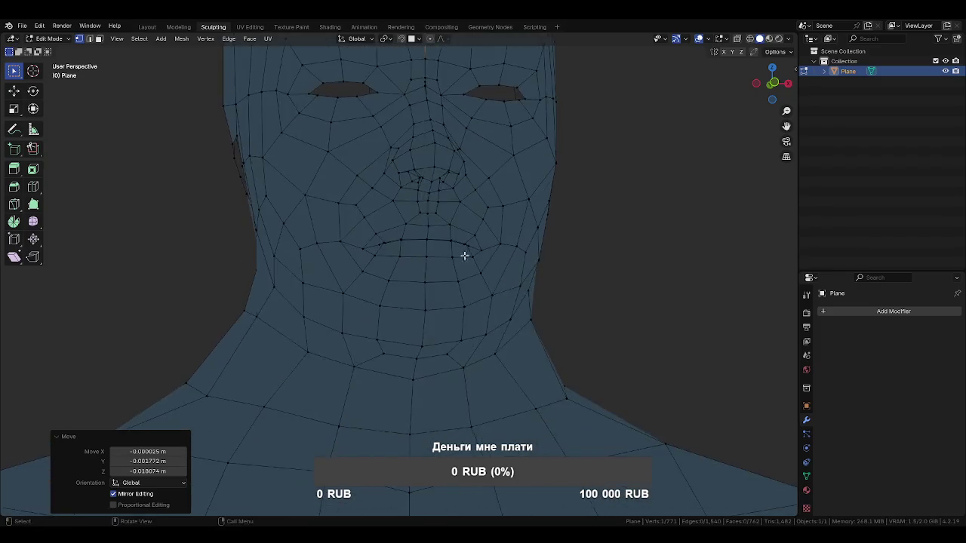
scroll(465, 257, "up", 5)
left_click(408, 136)
Slide the first two mouth-line vertices along their edges
middle_click_drag(422, 155, 429, 217)
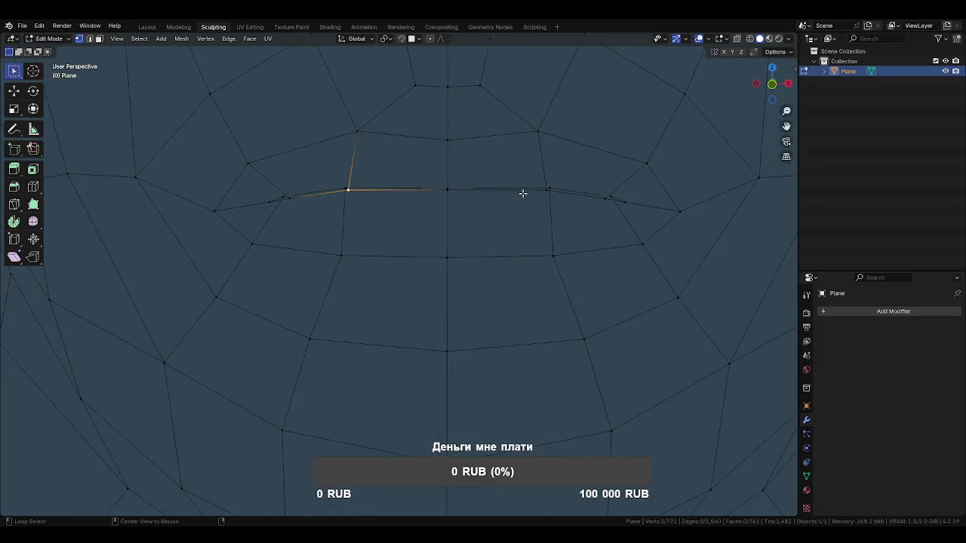
mouse_move(507, 192)
middle_mouse_down()
mouse_move(546, 226)
mouse_move(514, 201)
middle_mouse_up()
mouse_move(447, 181)
middle_mouse_down()
mouse_move(480, 190)
mouse_move(449, 207)
mouse_move(450, 196)
mouse_move(477, 214)
middle_mouse_up()
key("g")
key("g")
left_click(511, 218)
left_click(549, 203)
key("g")
key("g")
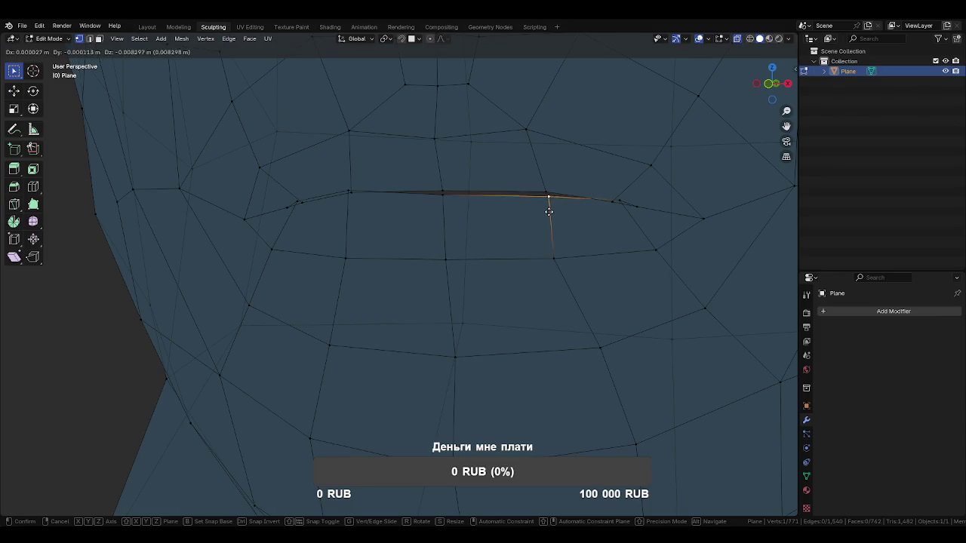
left_click(549, 204)
Slide four more lip vertices along their edges to straighten the lip line
middle_click_drag(582, 231, 511, 245)
left_click(489, 246)
key("g")
key("g")
left_click(485, 254)
left_click(478, 249)
key("g")
key("g")
left_click(481, 242)
left_click(410, 231)
key("g")
key("g")
left_click(410, 231)
left_click(306, 230)
key("g")
key("g")
left_click(306, 230)
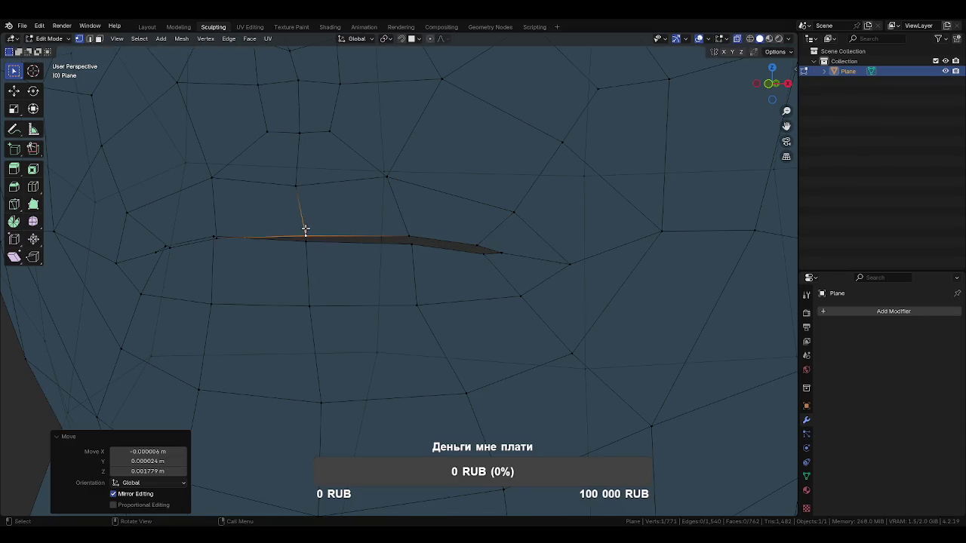
Check the mouth in the front orthographic view, zooming in and out
key("KP_1")
key("ctrl+KP_3")
key("KP_1")
scroll(384, 231, "up", 5)
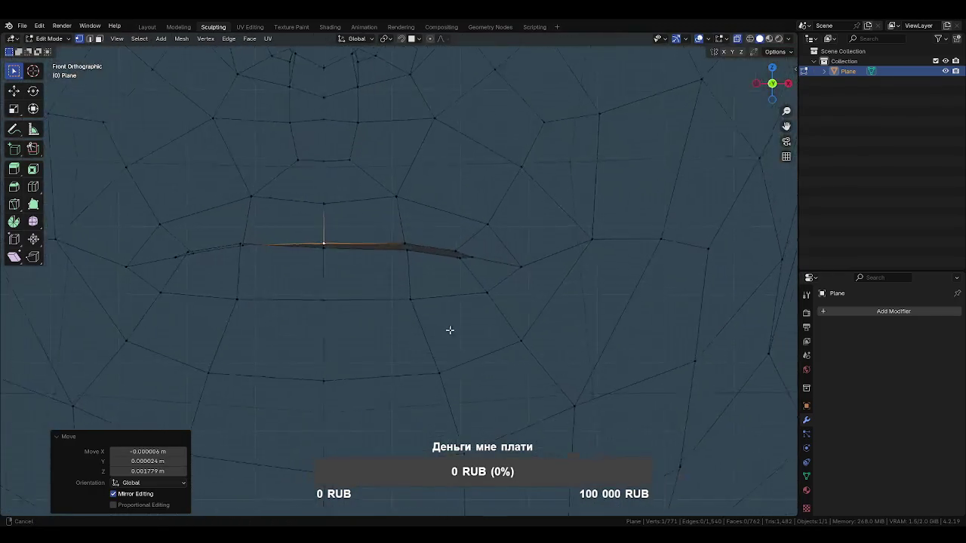
scroll(374, 291, "up", 3)
scroll(378, 305, "down", 2)
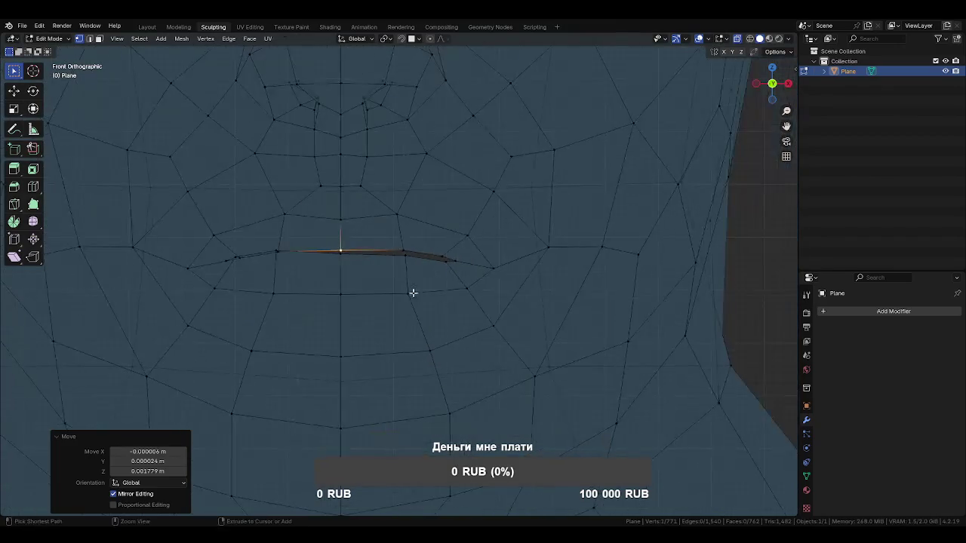
scroll(412, 289, "down", 3)
scroll(367, 198, "down", 2)
key("2")
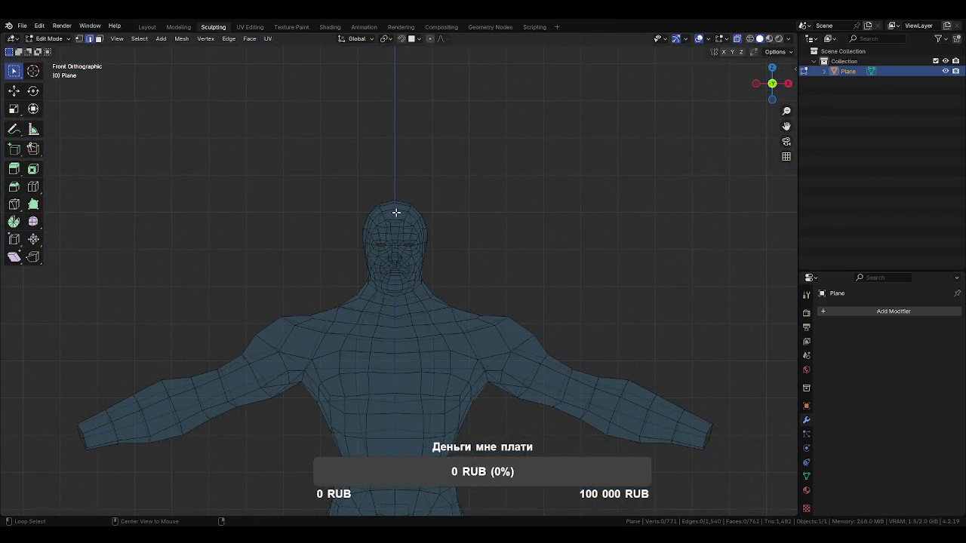
Merge the selected torso vertices at their centre
scroll(457, 226, "down", 4)
mouse_move(500, 224)
middle_mouse_down()
mouse_move(535, 226)
mouse_move(445, 280)
mouse_move(642, 282)
mouse_move(520, 293)
mouse_move(498, 360)
mouse_move(476, 340)
middle_mouse_up()
mouse_move(470, 382)
middle_mouse_down("ctrl")
mouse_move(460, 317)
mouse_move(473, 312)
mouse_move(483, 348)
mouse_move(487, 325)
middle_mouse_up("ctrl")
scroll(491, 364, "up", 2)
scroll(534, 305, "up", 1)
left_click(515, 245)
key("m")
left_click(537, 274)
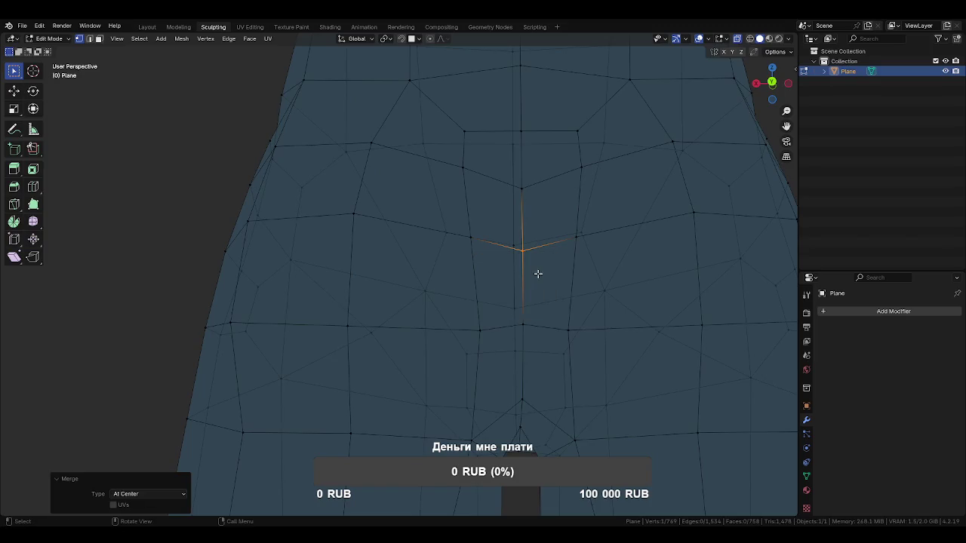
Merge the remaining stray torso vertices beside the centre loop into single vertices
left_click(522, 370, "alt")
left_click(522, 366, "alt")
middle_click_drag(536, 371, 766, 383)
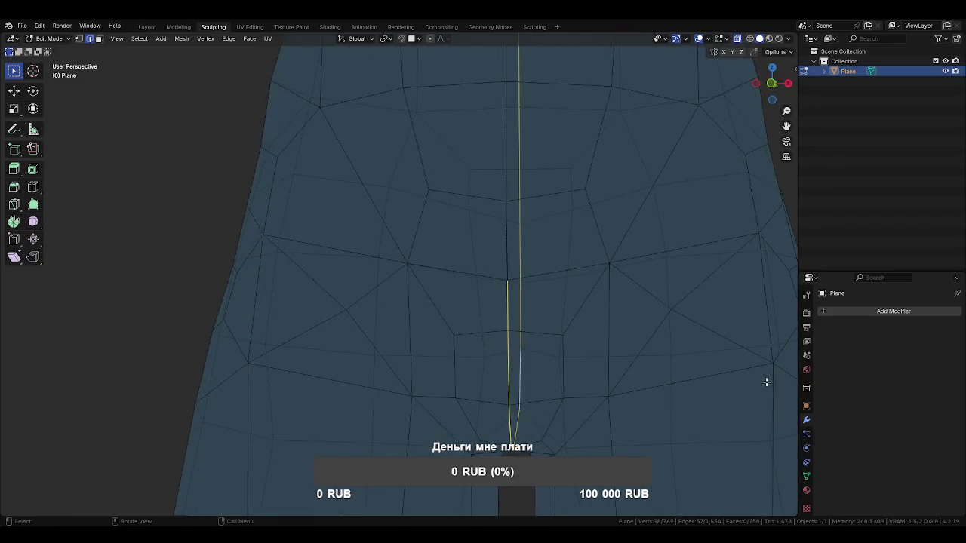
middle_click_drag(521, 281, 443, 286)
left_click(456, 230)
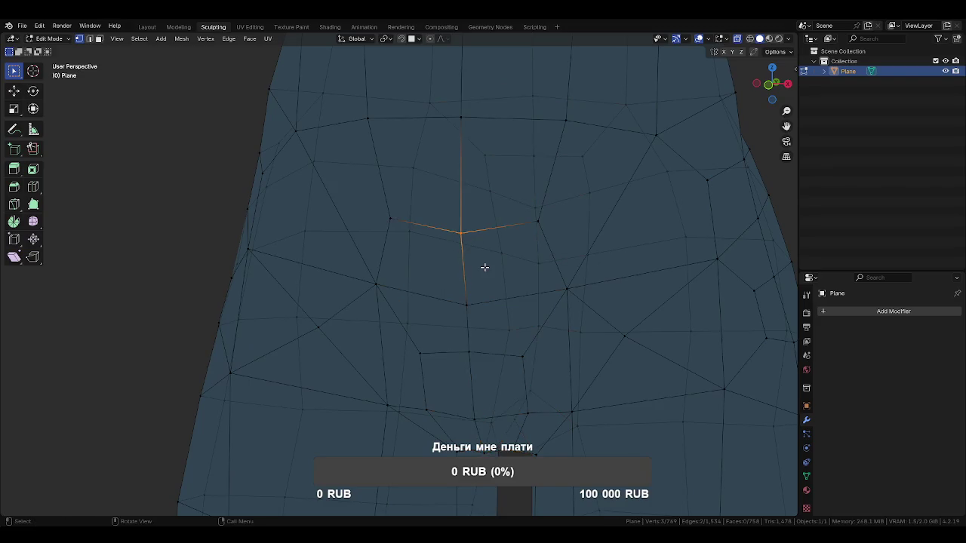
key("m")
left_click(485, 268)
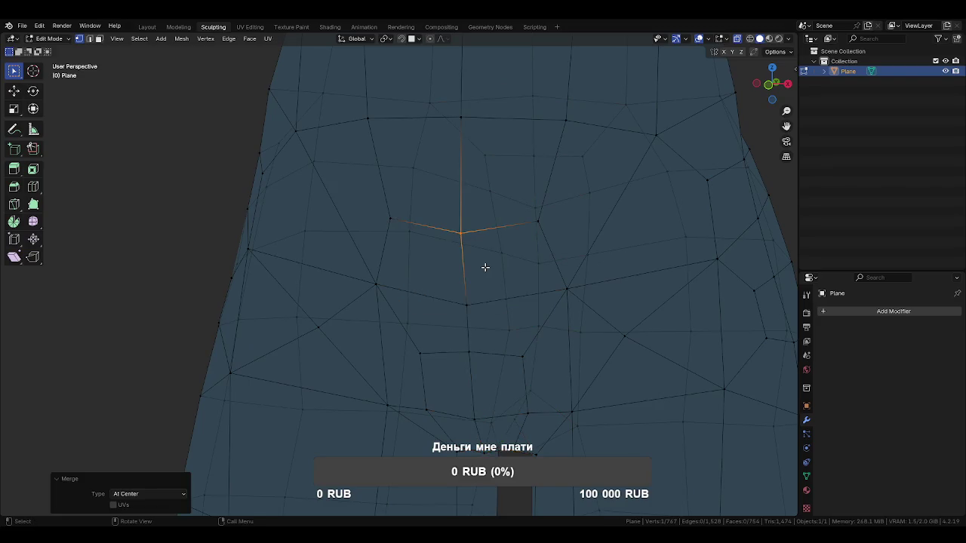
left_click(479, 311)
key("m")
left_click(478, 311)
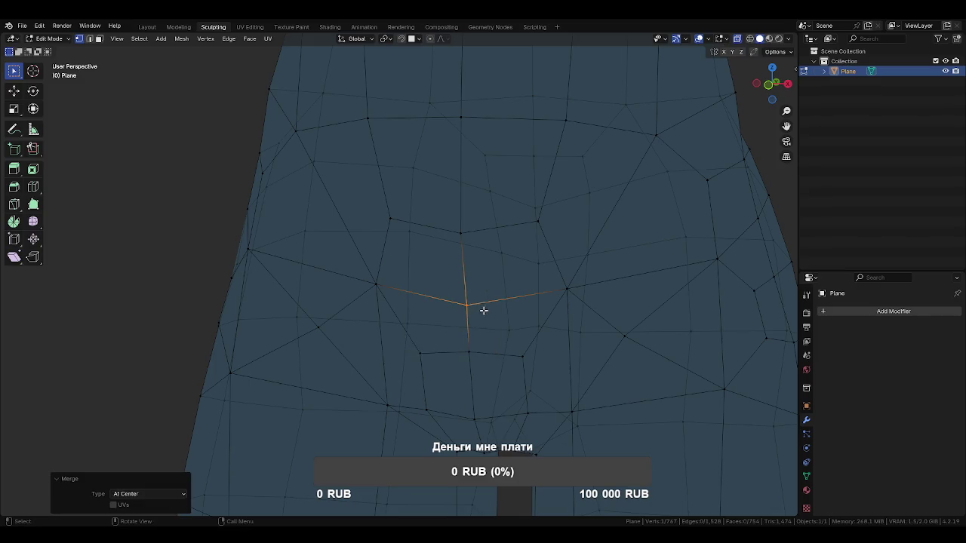
Select the vertical edge loops down the body, then bring the head into view
scroll(483, 310, "down", 3)
middle_click_drag(475, 272, 480, 352, "shift")
key("2")
left_click(449, 289, "alt")
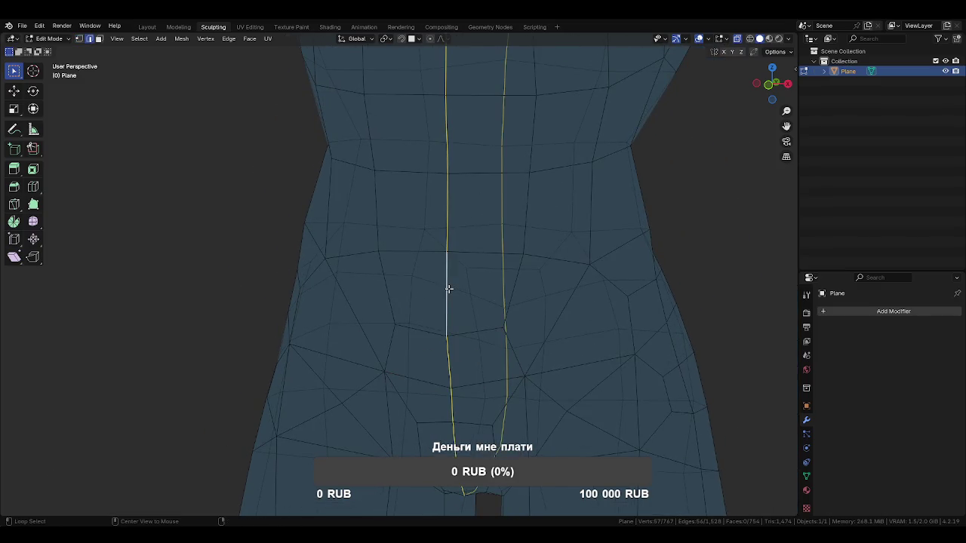
scroll(439, 209, "down", 3)
scroll(526, 386, "down", 2)
middle_click_drag(526, 385, 464, 398, "shift")
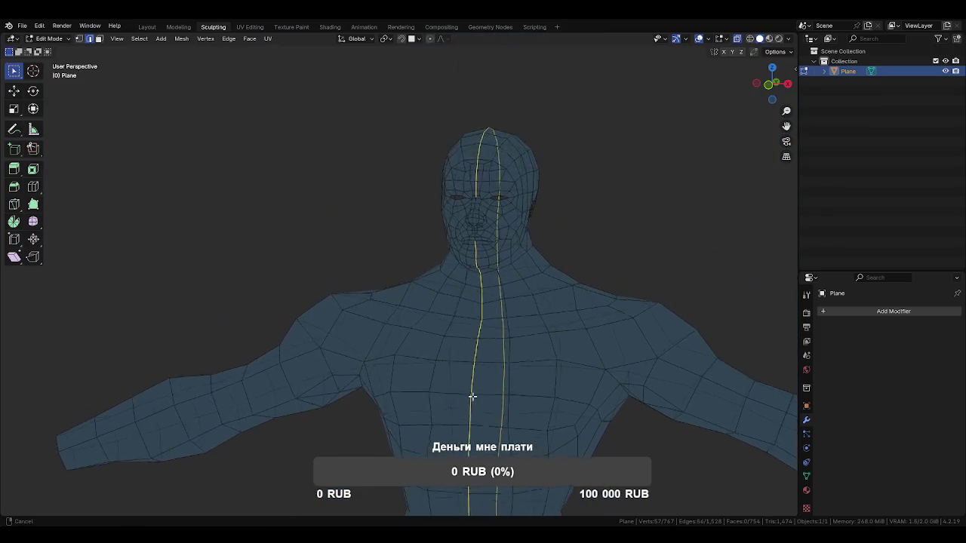
scroll(493, 236, "up", 2)
scroll(464, 244, "up", 3)
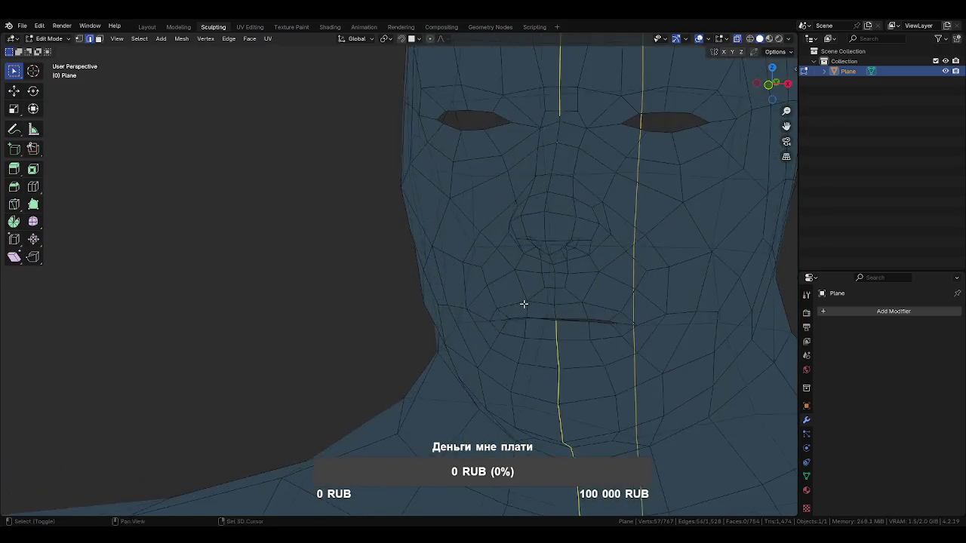
scroll(492, 304, "up", 2)
Dissolve the stray vertex between the eyes
key("1")
middle_click_drag(492, 201, 485, 252)
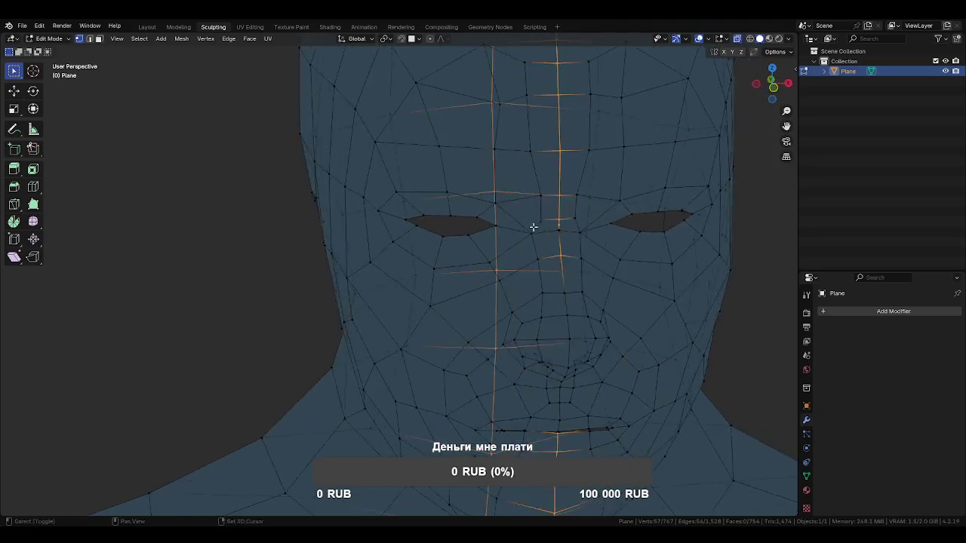
scroll(524, 204, "down", 1)
left_click(541, 263)
scroll(541, 263, "up", 2)
key("x")
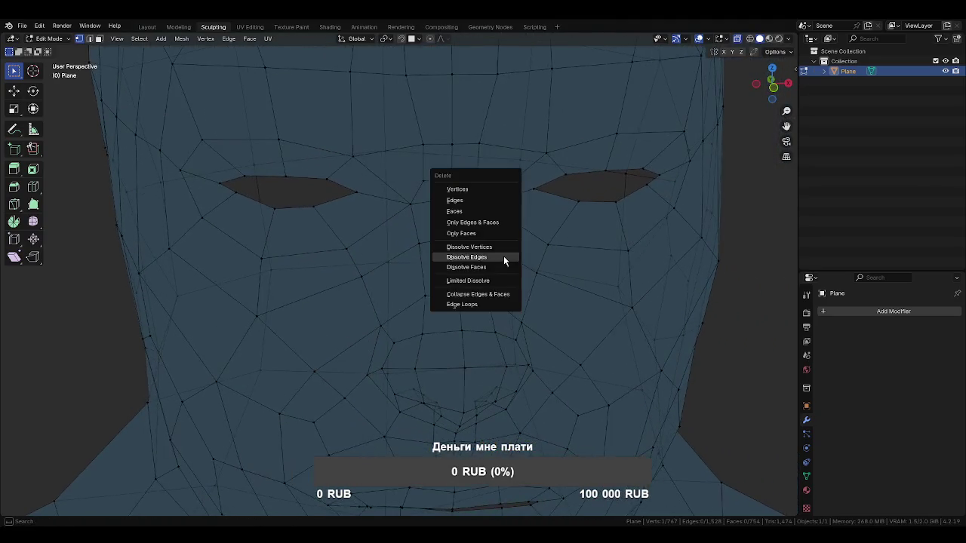
left_click(502, 247)
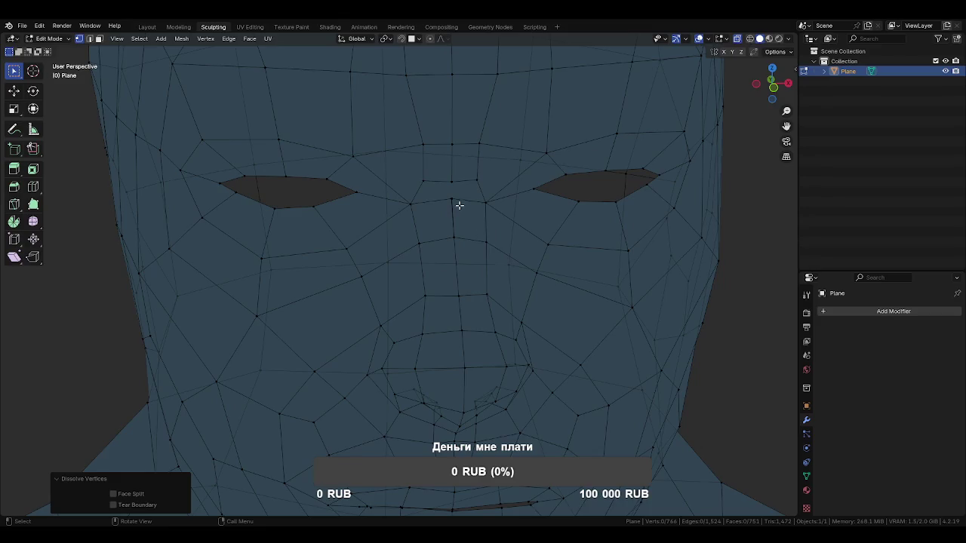
Merge the box-selected brow-centre vertices into one at their centre
left_click_drag(445, 193, 464, 226)
key("m")
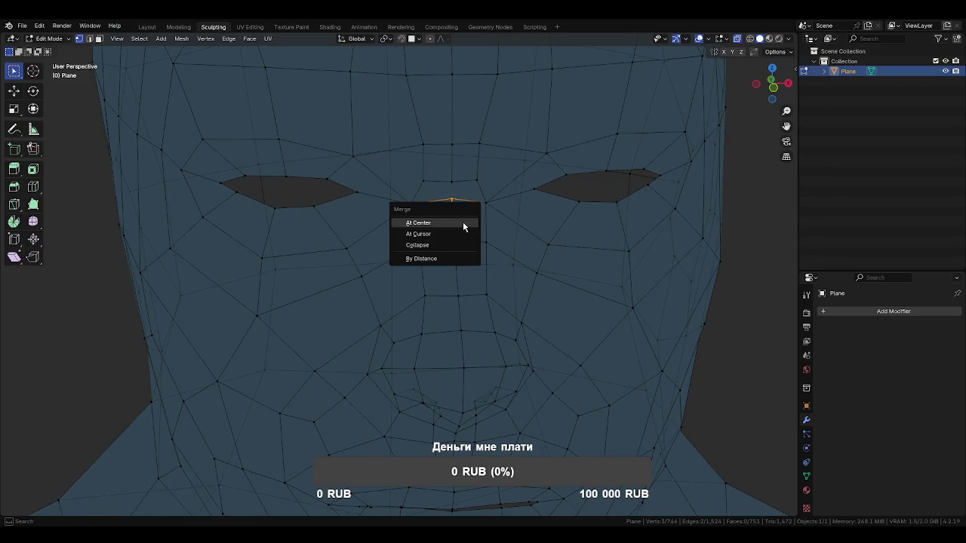
left_click(462, 223)
left_click(450, 194)
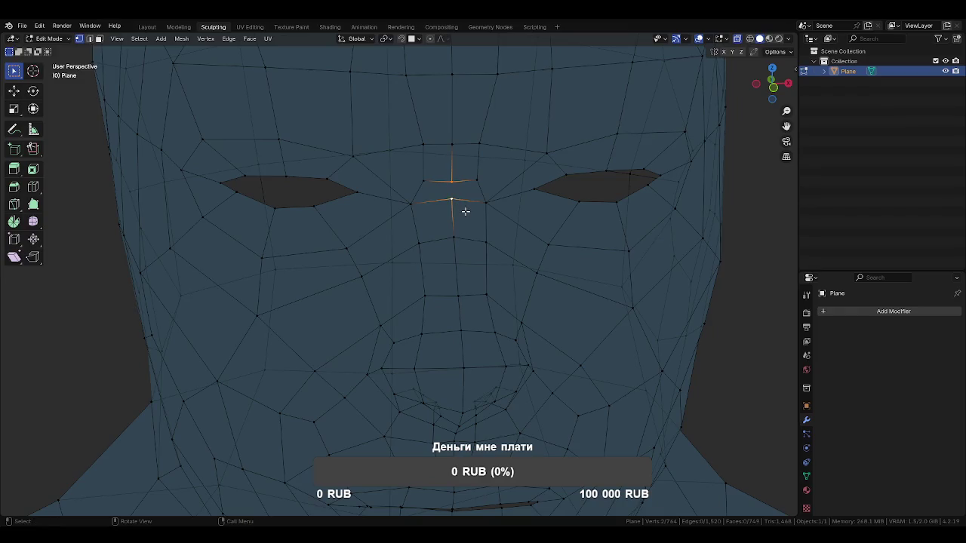
Select the edge loop running down the centre of the face
key("2")
left_click(454, 224, "alt")
scroll(482, 271, "down", 3)
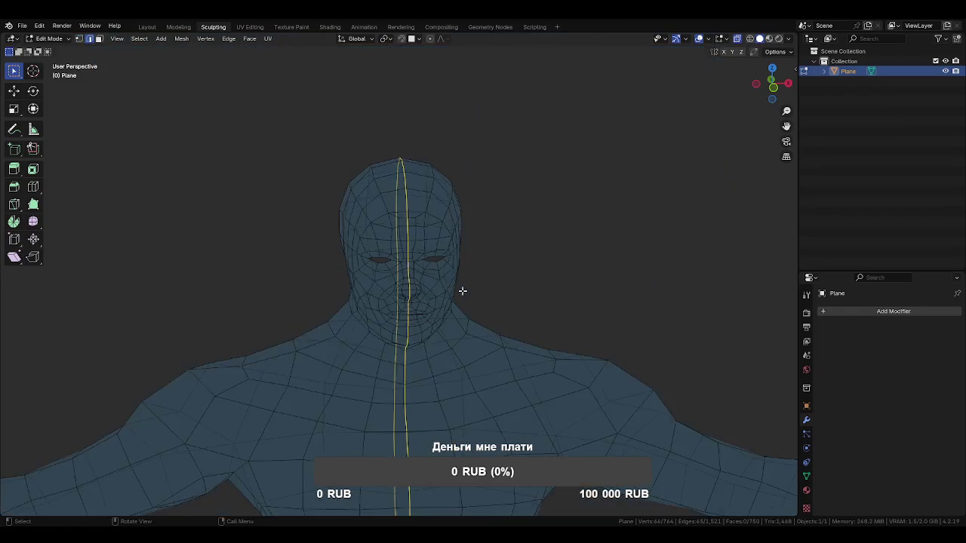
scroll(498, 279, "down", 3)
mouse_move(526, 298)
middle_mouse_down()
mouse_move(378, 269)
mouse_move(458, 291)
mouse_move(508, 285)
middle_mouse_up()
Split the mesh along the centre loop and delete the left half of the body
key("shift+d")
right_click(518, 302)
left_click(570, 351)
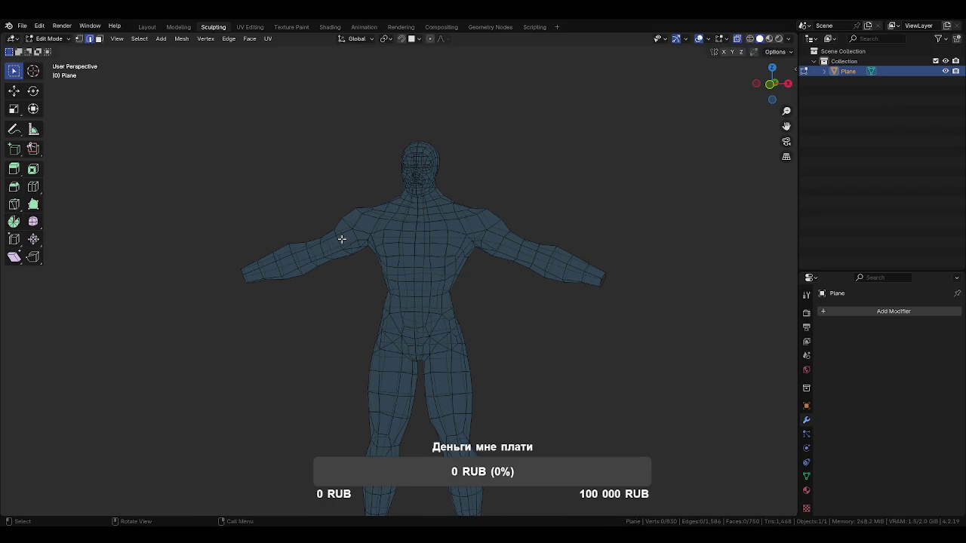
key("l")
key("x")
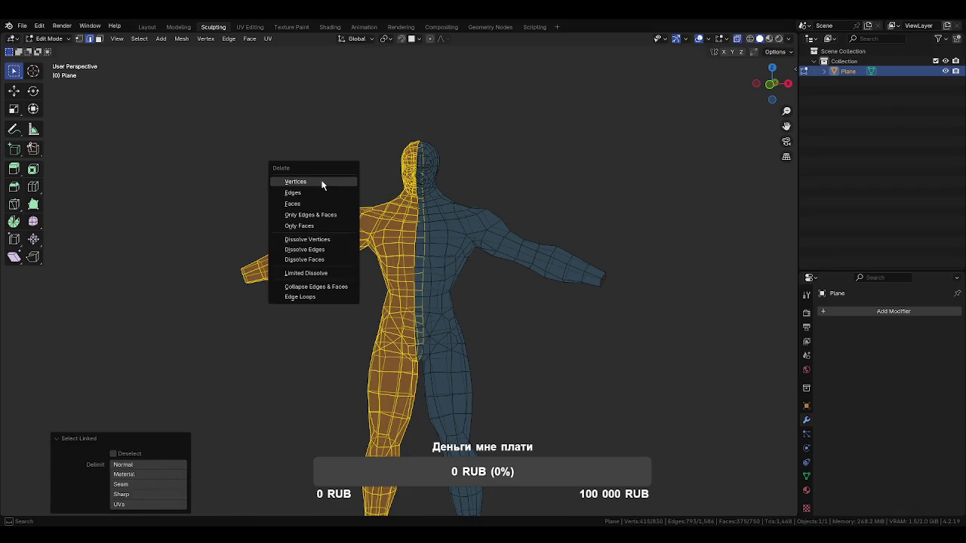
left_click(322, 181)
Try a Mirror modifier with X and Y bisect enabled, then remove it
left_click(857, 310)
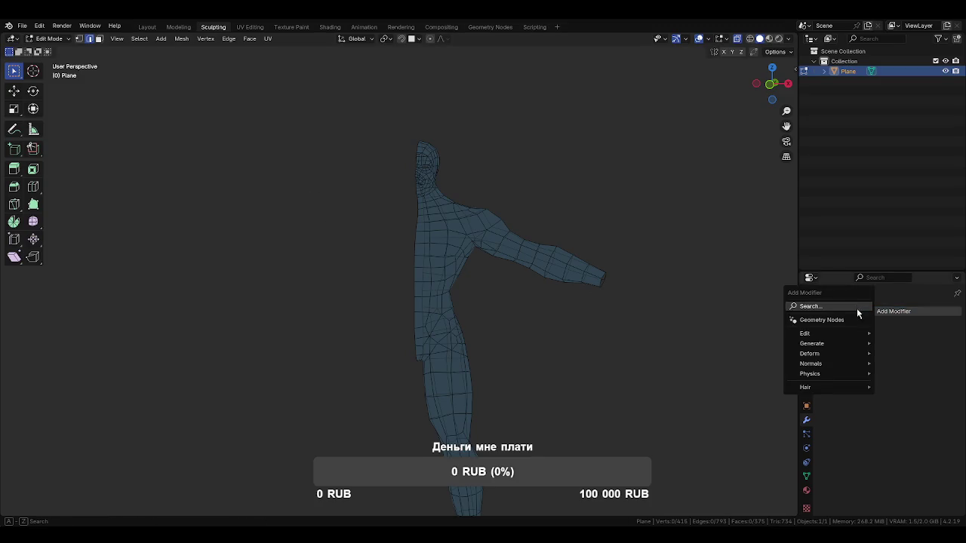
left_click(857, 308)
left_click(827, 336)
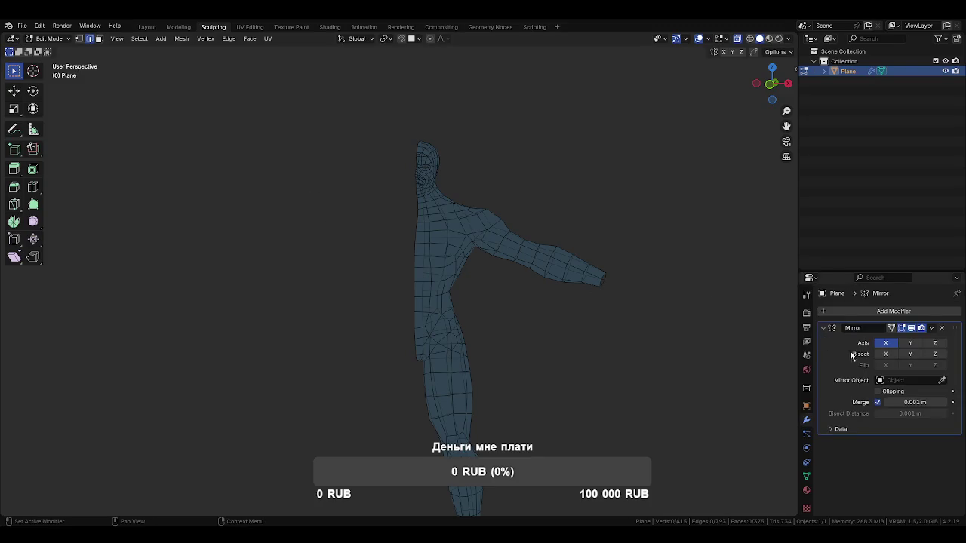
scroll(623, 339, "down", 4)
mouse_move(623, 339)
middle_mouse_down()
mouse_move(642, 352)
mouse_move(668, 349)
middle_mouse_up()
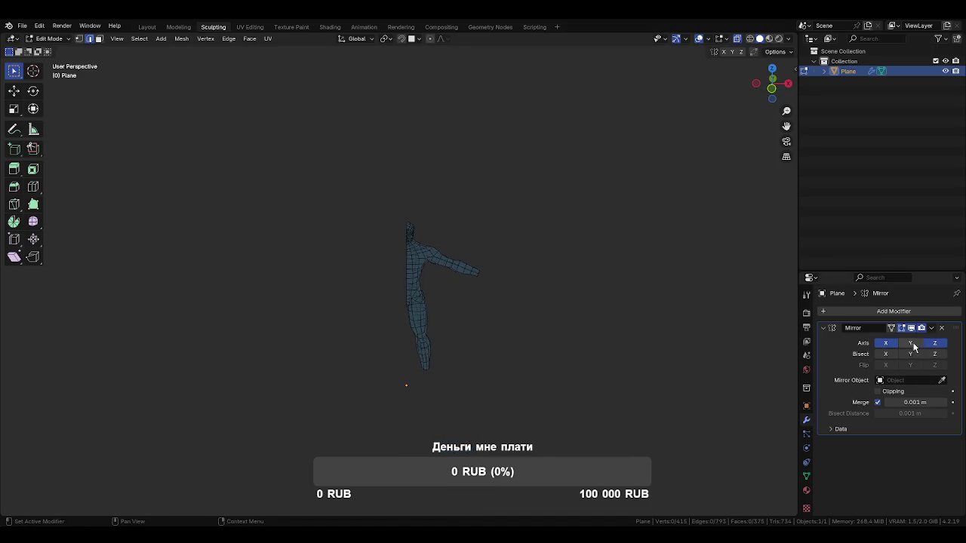
left_click_drag(892, 355, 914, 356)
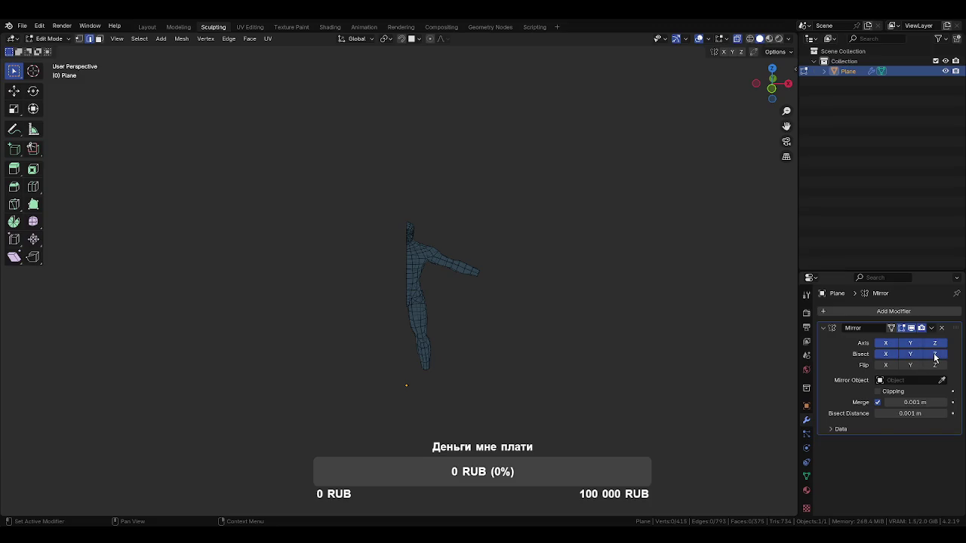
left_click(941, 329)
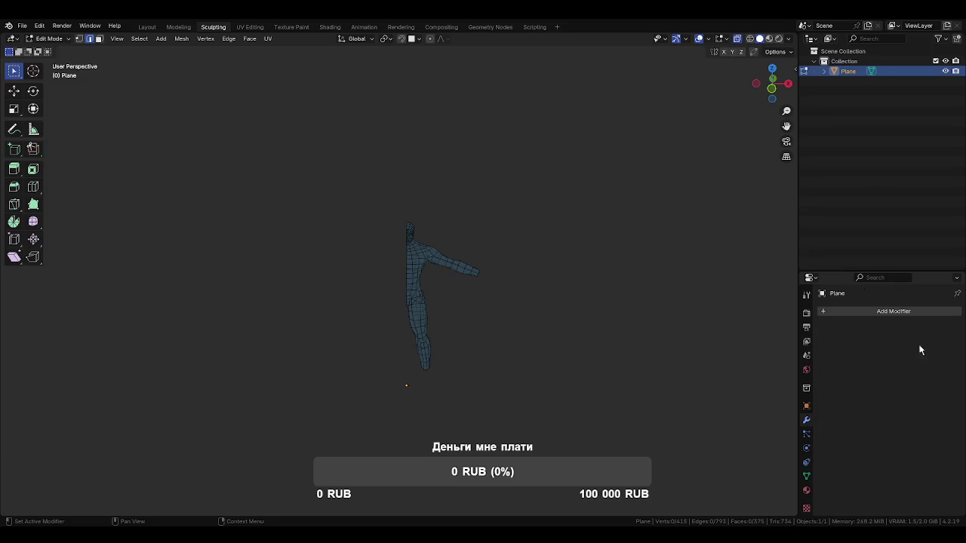
Apply all transforms to the half body in Object Mode
left_click(558, 307)
mouse_move(465, 268)
middle_mouse_down()
mouse_move(572, 269)
mouse_move(441, 270)
mouse_move(531, 299)
middle_mouse_up()
key("ctrl+a")
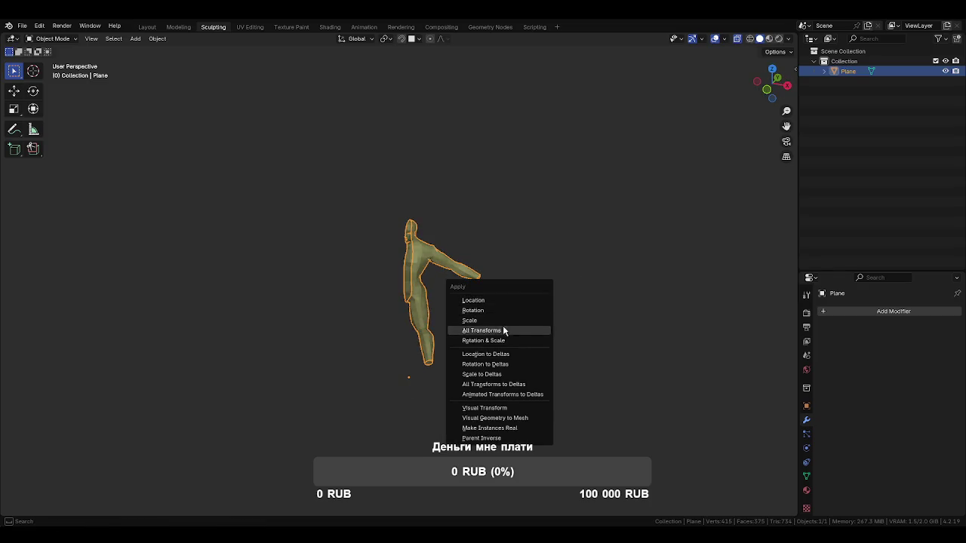
left_click(502, 331)
Add a Mirror modifier so the body becomes symmetric
left_click(879, 311)
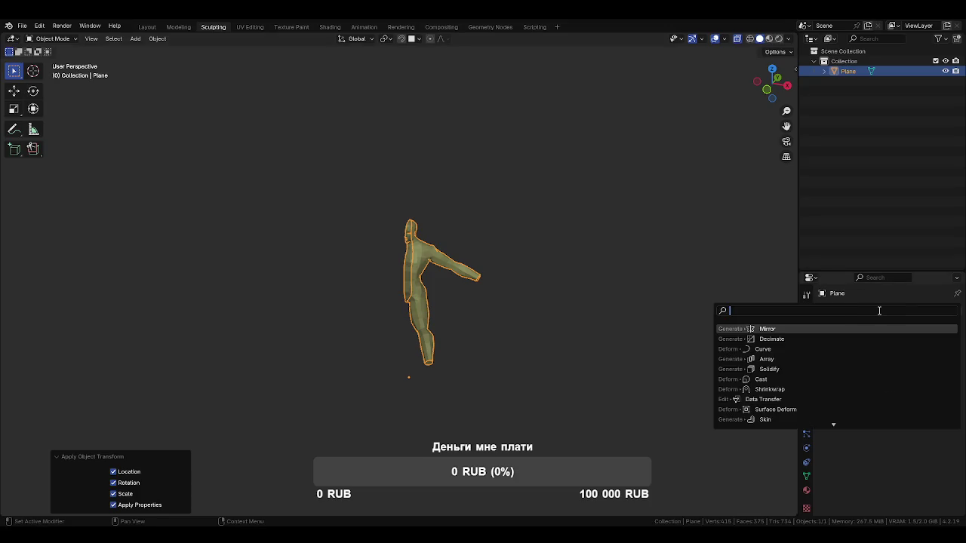
left_click(847, 330)
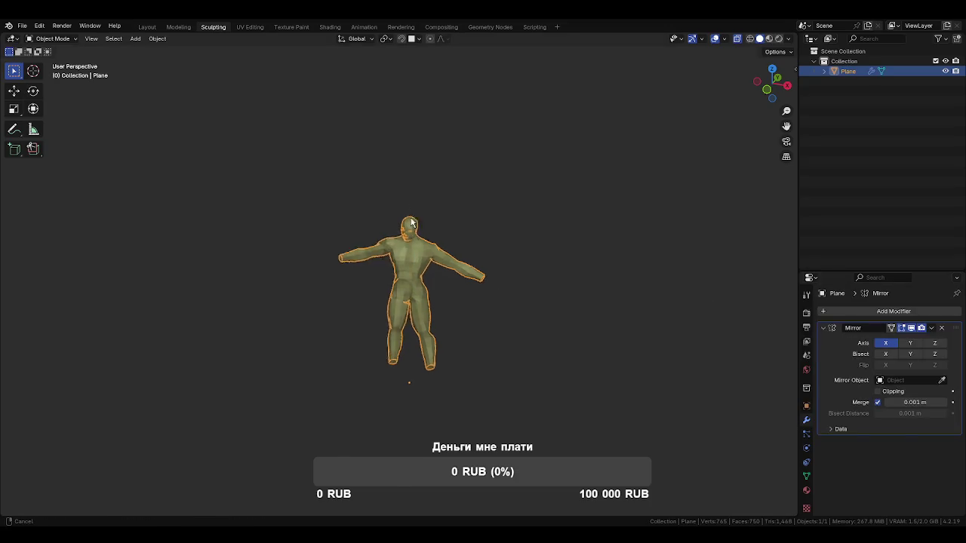
scroll(416, 277, "up", 5)
key("Tab")
key("Tab")
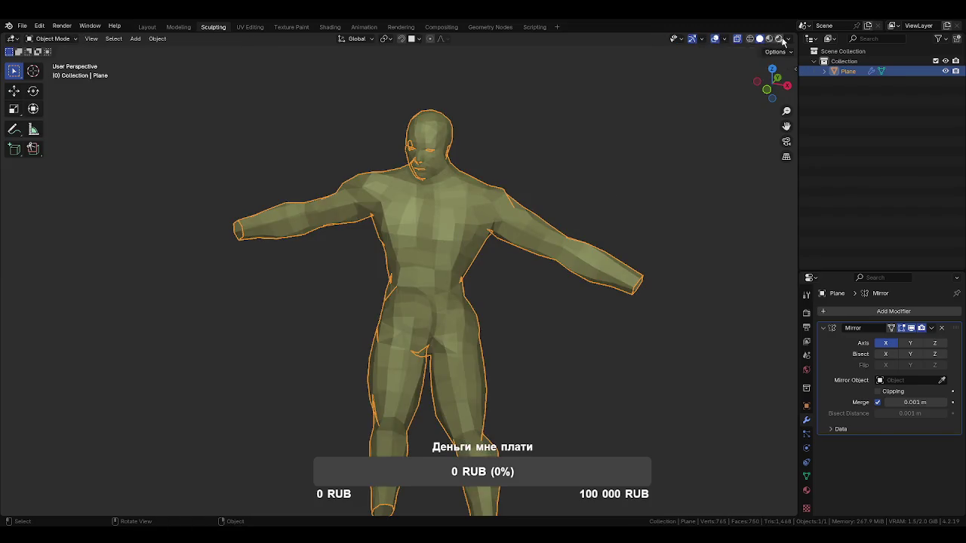
left_click(723, 39)
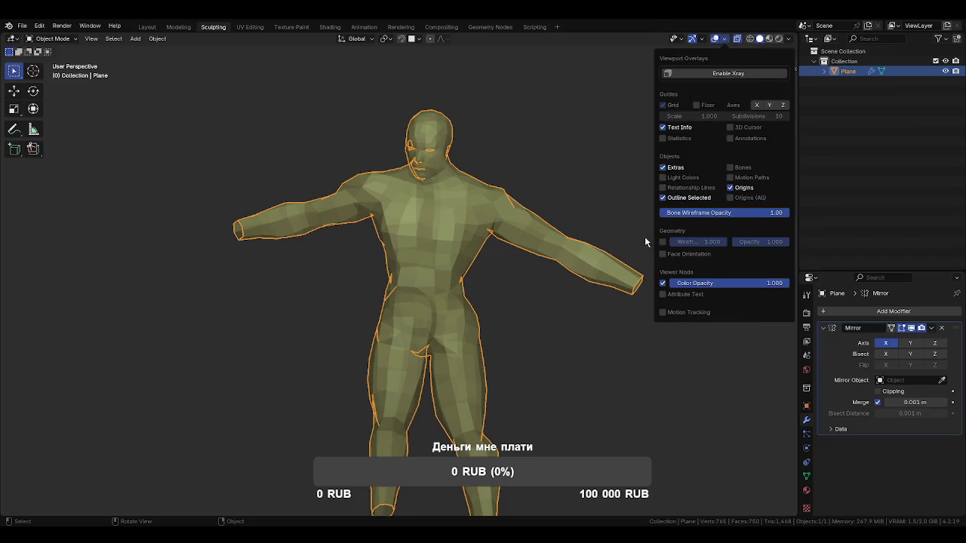
Untick Retopology in the Edit Mode overlays, then return to Object Mode
left_click(723, 39)
key("ctrl+Tab")
left_click(614, 182)
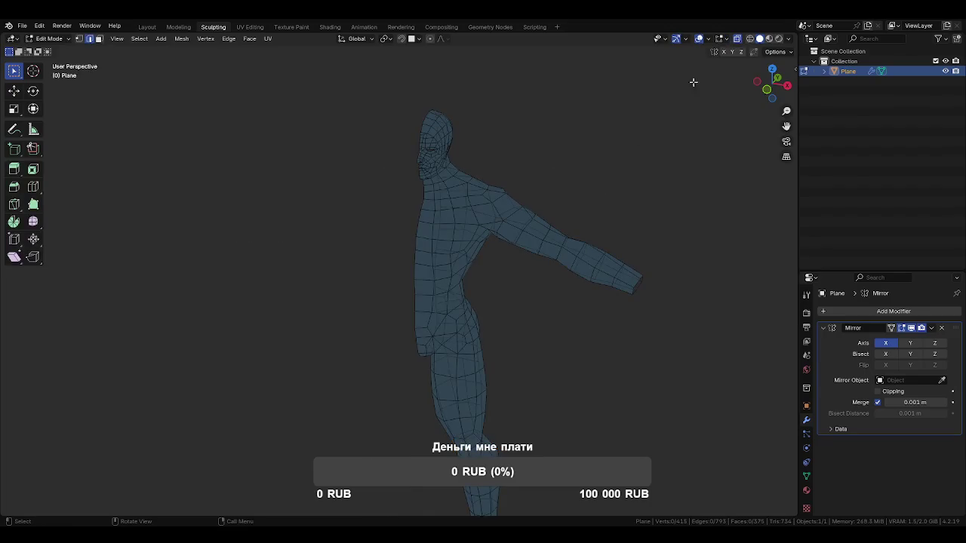
left_click(725, 39)
left_click(664, 134)
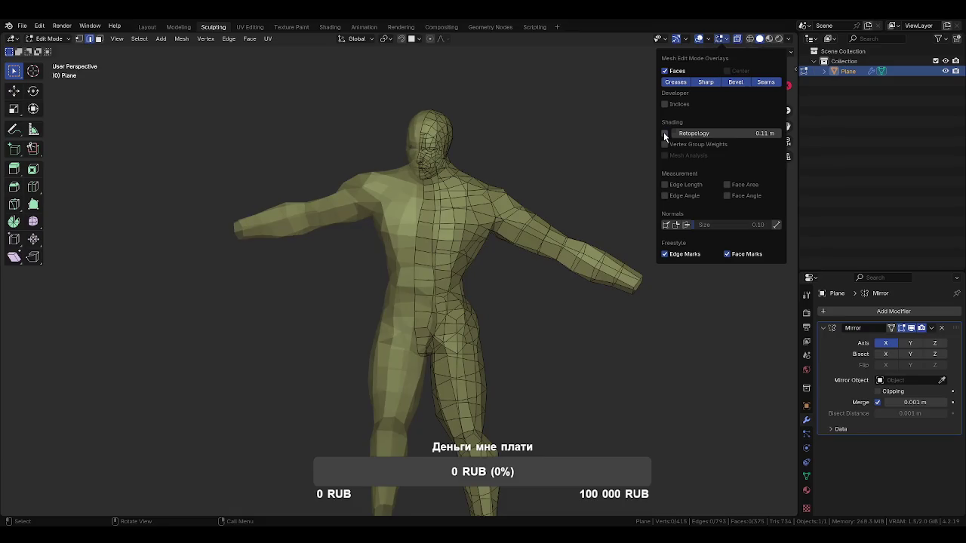
mouse_move(517, 141)
middle_mouse_down()
mouse_move(593, 201)
mouse_move(533, 224)
mouse_move(576, 209)
mouse_move(558, 237)
mouse_move(524, 243)
mouse_move(567, 222)
mouse_move(666, 209)
mouse_move(636, 193)
mouse_move(551, 209)
middle_mouse_up()
key("Tab")
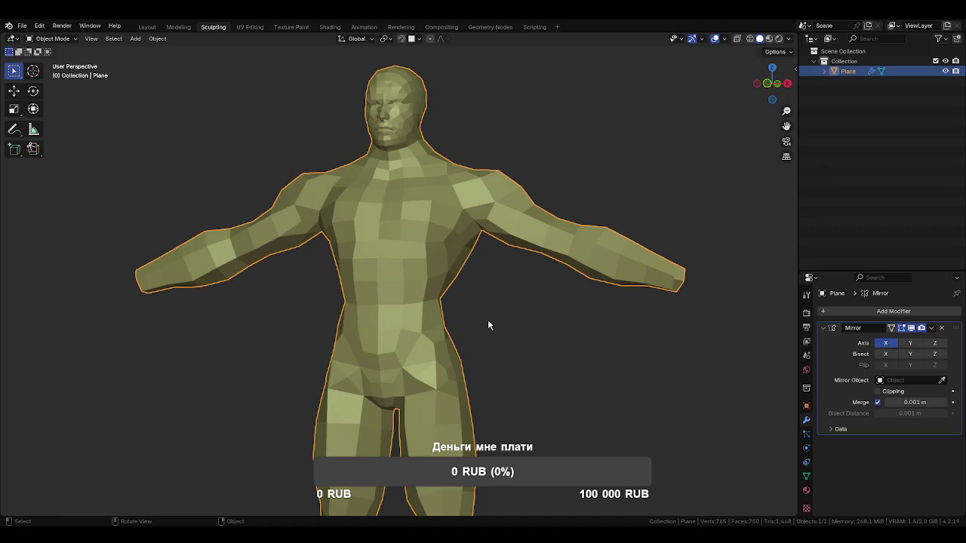
Dissolve the stray vertex on the hip in Edit Mode
scroll(501, 298, "up", 2)
scroll(543, 276, "up", 2)
key("Tab")
scroll(563, 302, "up", 2)
scroll(544, 294, "up", 2)
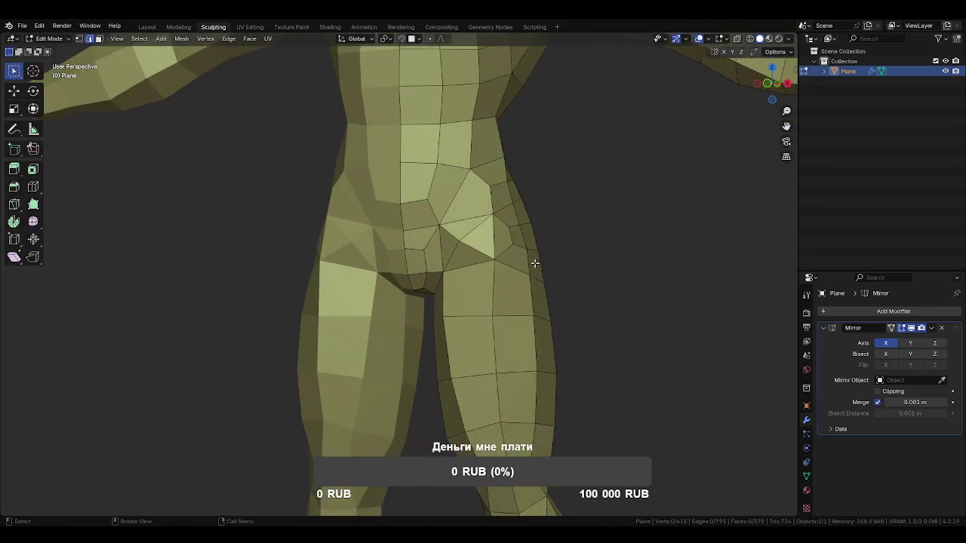
left_click(456, 249)
middle_click_drag(457, 249, 561, 255)
key("x")
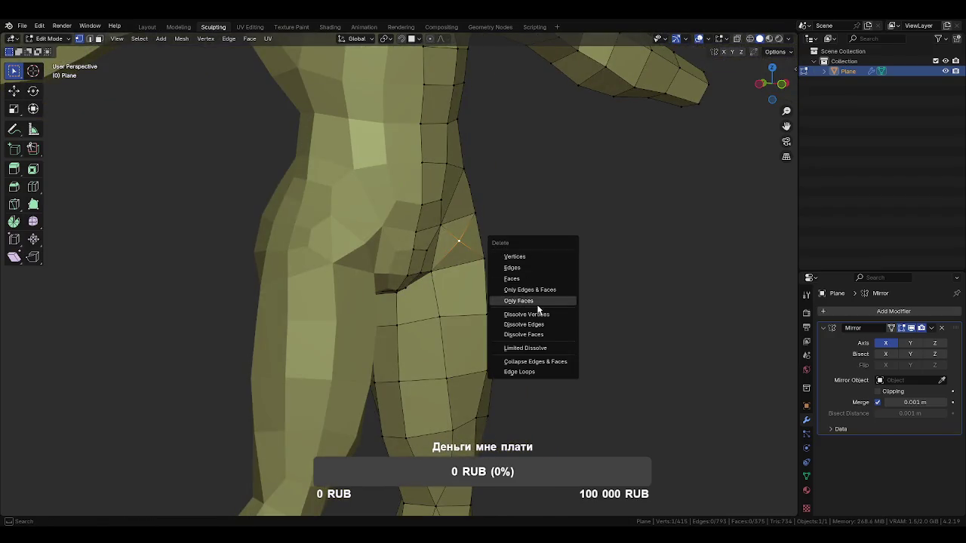
left_click(532, 314)
Inspect the hips, back, legs and shoulder, then return to Object Mode
mouse_move(533, 291)
middle_mouse_down()
mouse_move(358, 274)
mouse_move(500, 252)
mouse_move(457, 277)
mouse_move(390, 278)
mouse_move(317, 261)
mouse_move(332, 252)
mouse_move(482, 265)
middle_mouse_up()
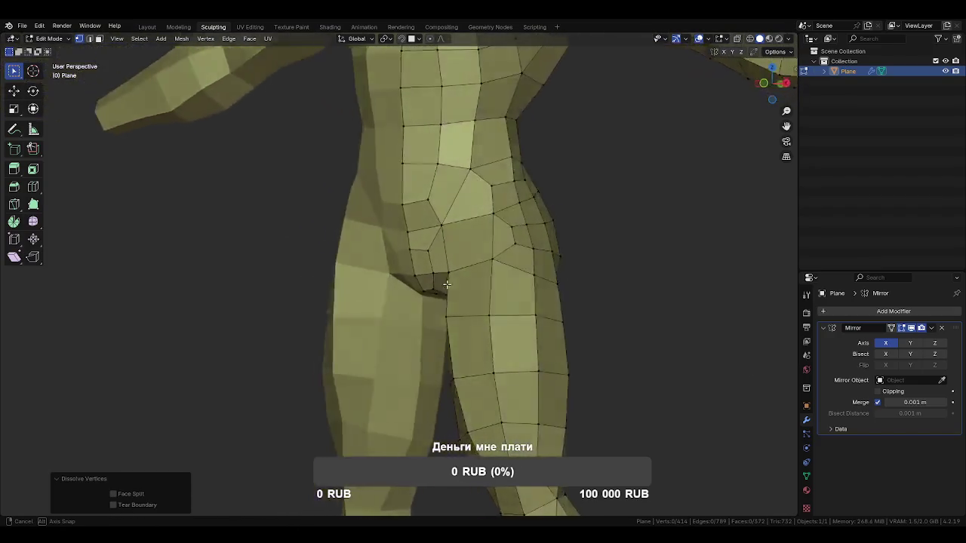
scroll(456, 277, "up", 2)
scroll(483, 265, "down", 5)
mouse_move(501, 214)
middle_mouse_down()
mouse_move(674, 243)
mouse_move(405, 245)
mouse_move(493, 242)
mouse_move(563, 220)
mouse_move(496, 237)
mouse_move(330, 233)
middle_mouse_up()
mouse_move(409, 272)
middle_mouse_down()
mouse_move(484, 305)
mouse_move(496, 272)
mouse_move(553, 278)
mouse_move(559, 171)
mouse_move(577, 323)
mouse_move(543, 237)
mouse_move(543, 262)
mouse_move(491, 229)
mouse_move(505, 256)
mouse_move(399, 252)
mouse_move(400, 223)
mouse_move(392, 236)
mouse_move(521, 252)
mouse_move(501, 233)
middle_mouse_up()
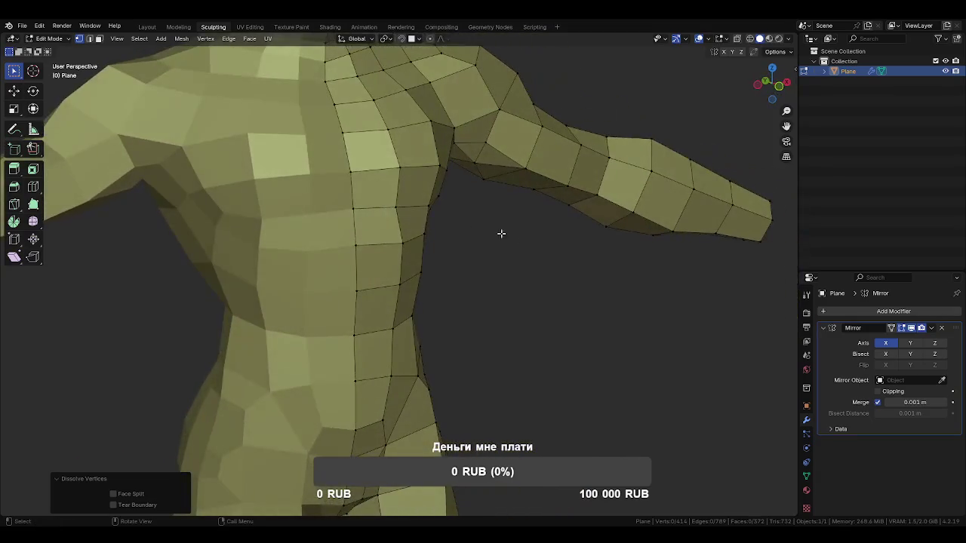
left_click(406, 207)
mouse_move(409, 206)
middle_mouse_down()
mouse_move(354, 219)
mouse_move(518, 202)
mouse_move(541, 222)
mouse_move(526, 213)
mouse_move(536, 329)
mouse_move(492, 286)
mouse_move(419, 294)
middle_mouse_up()
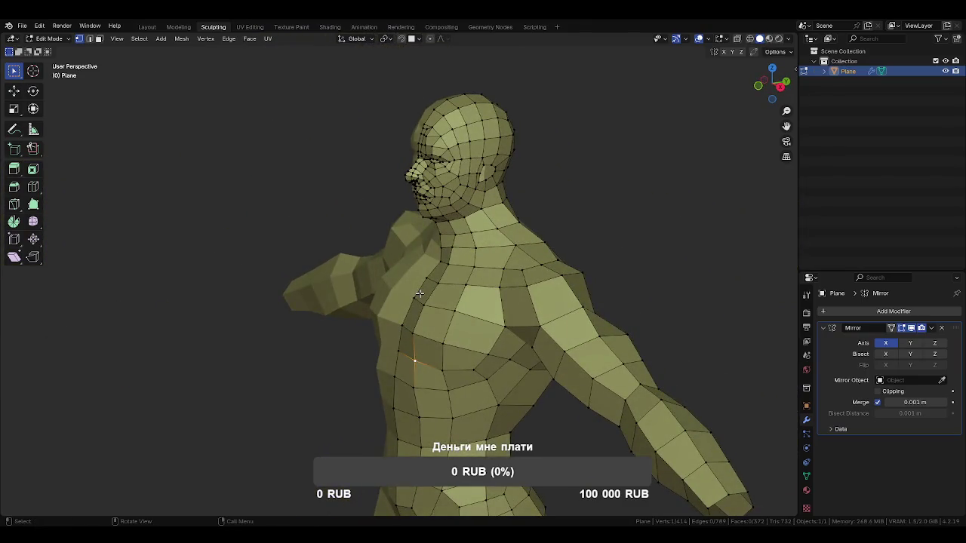
scroll(419, 294, "up", 1)
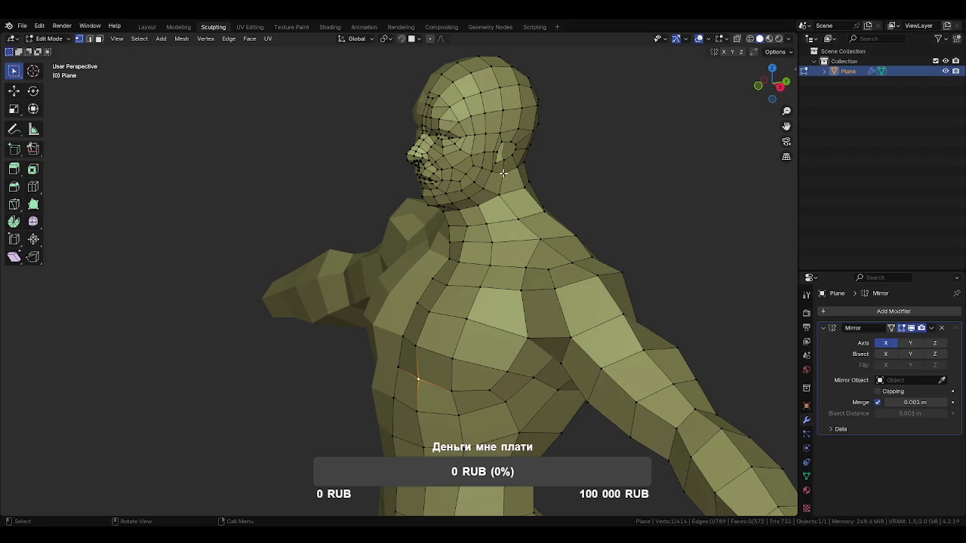
mouse_move(509, 209)
middle_mouse_down()
mouse_move(491, 200)
mouse_move(535, 201)
mouse_move(528, 188)
middle_mouse_up()
key("ctrl+Tab")
left_click(487, 237)
key("shift+a")
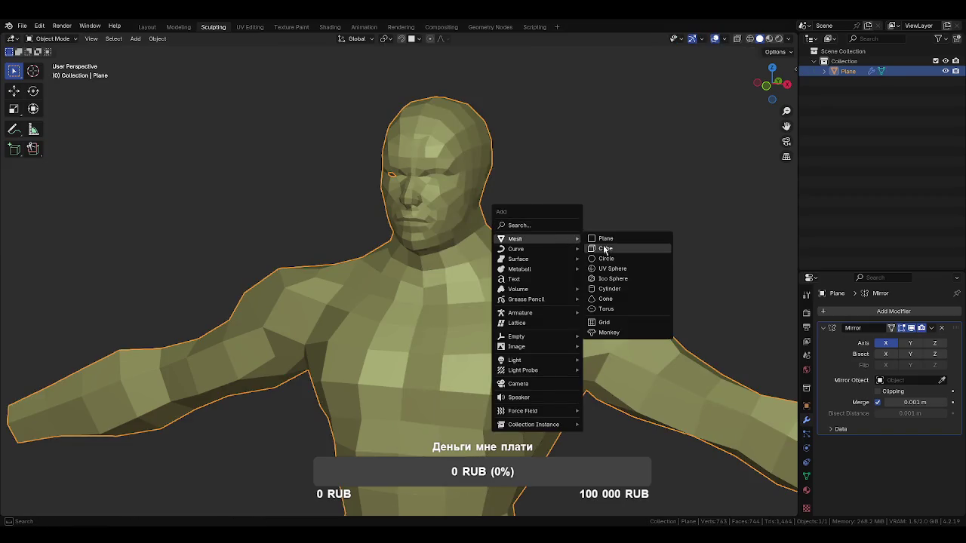
Add a cube with level 2 subdivision beside the head and start a loop cut in front view
left_click(604, 253)
key("ctrl+2")
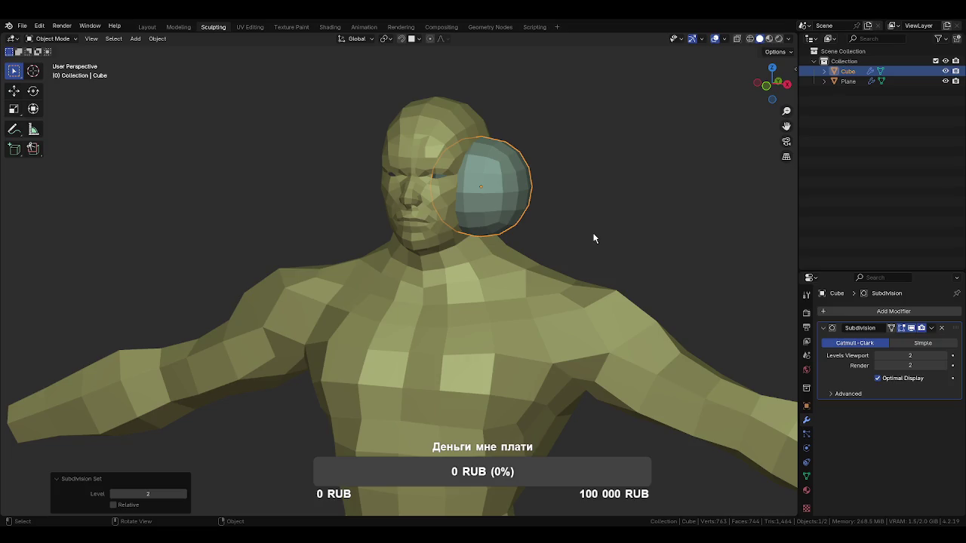
key("Tab")
key("KP_1")
key("ctrl+r")
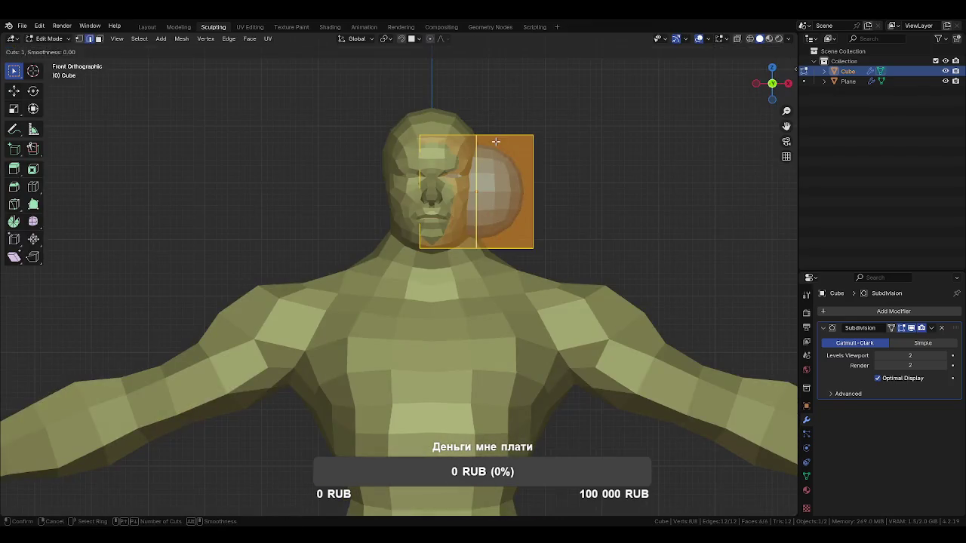
Add centred vertical and horizontal loop cuts, plus a side loop cut slid toward the face
left_click(495, 141)
right_click(495, 141)
key("ctrl+r")
left_click(521, 187)
right_click(521, 187)
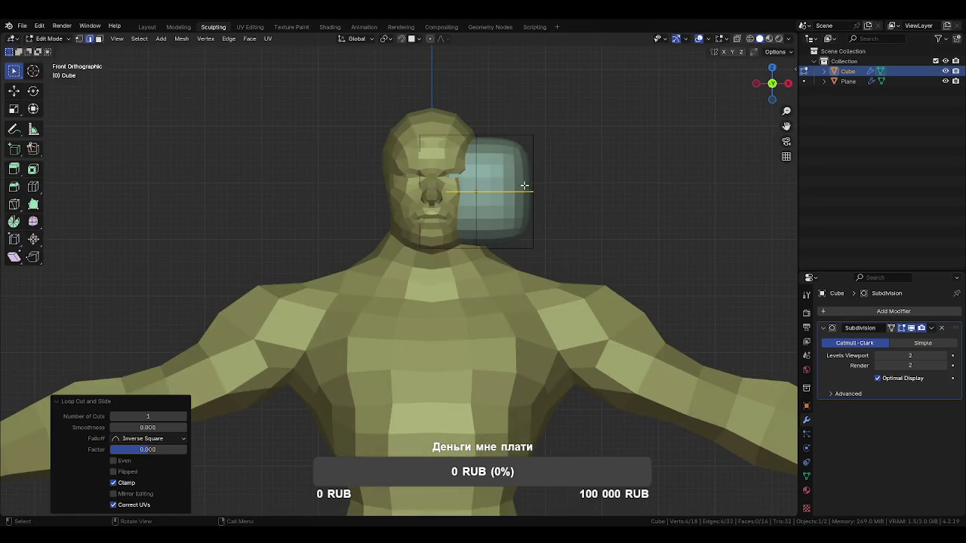
middle_click_drag(561, 184, 491, 233, "alt")
key("ctrl+r")
left_click(414, 185)
left_click(377, 208)
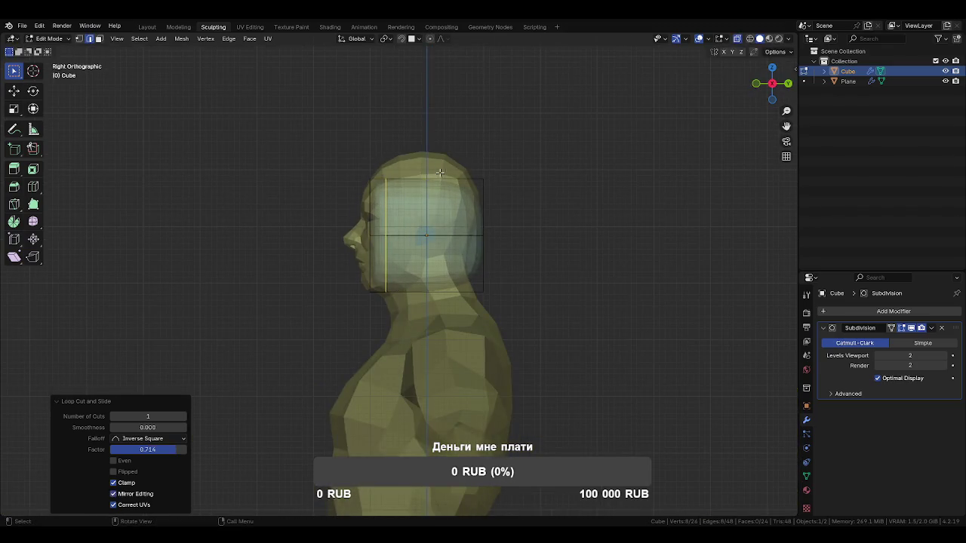
Flatten the cube by pulling its back vertices and the other edge loop along Y
left_click_drag(446, 175, 594, 296)
key("g")
key("y")
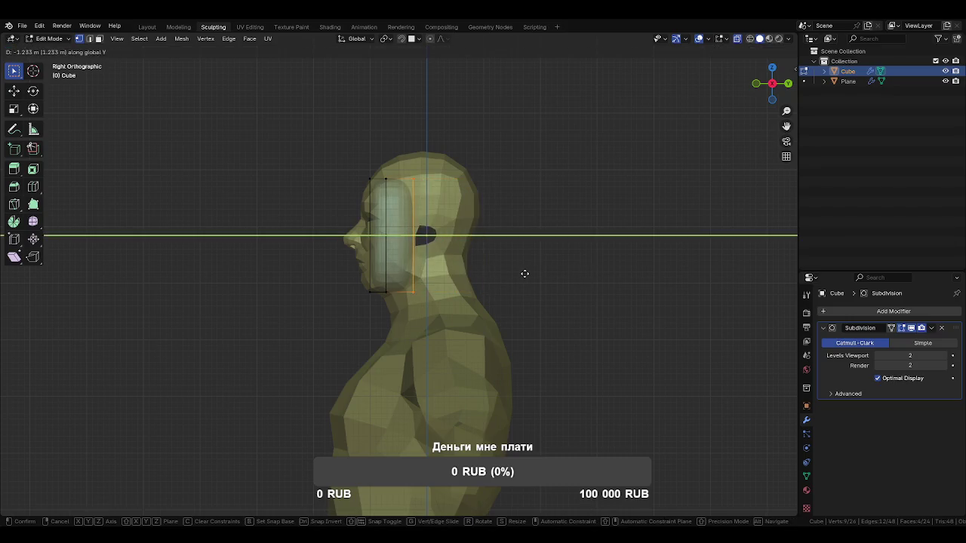
left_click(516, 272)
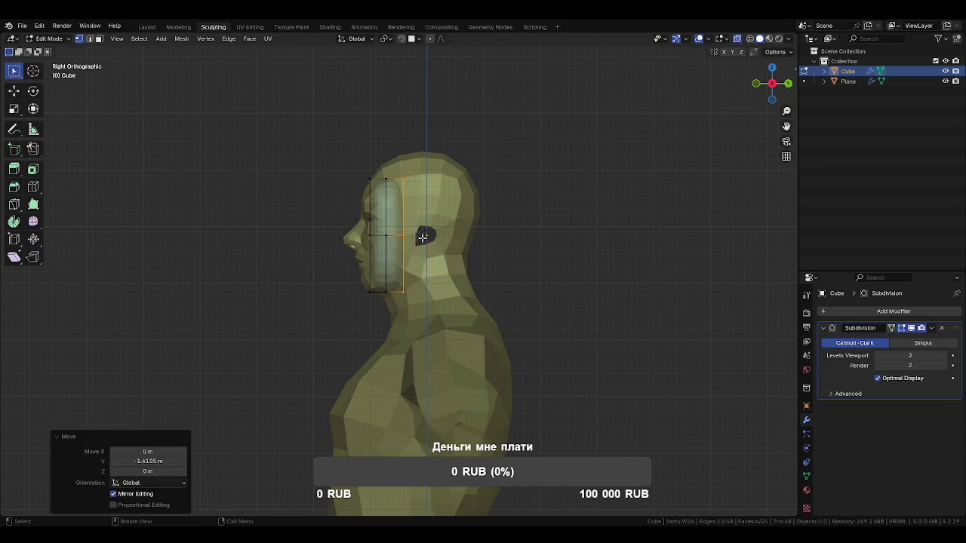
key("2")
left_click(382, 200, "alt")
key("g")
key("y")
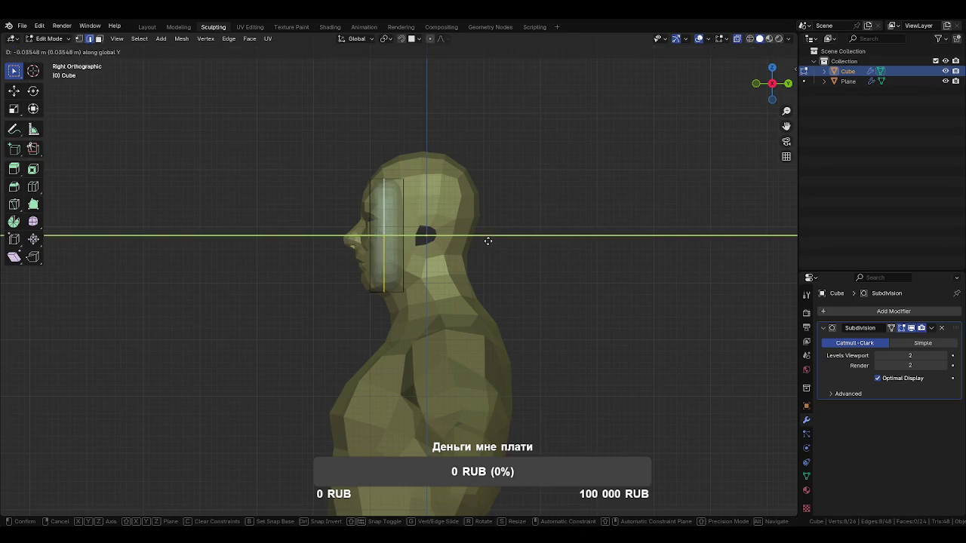
left_click(483, 242)
In Front view vertex mode, raise the top-middle vertex along Z
key("KP_1")
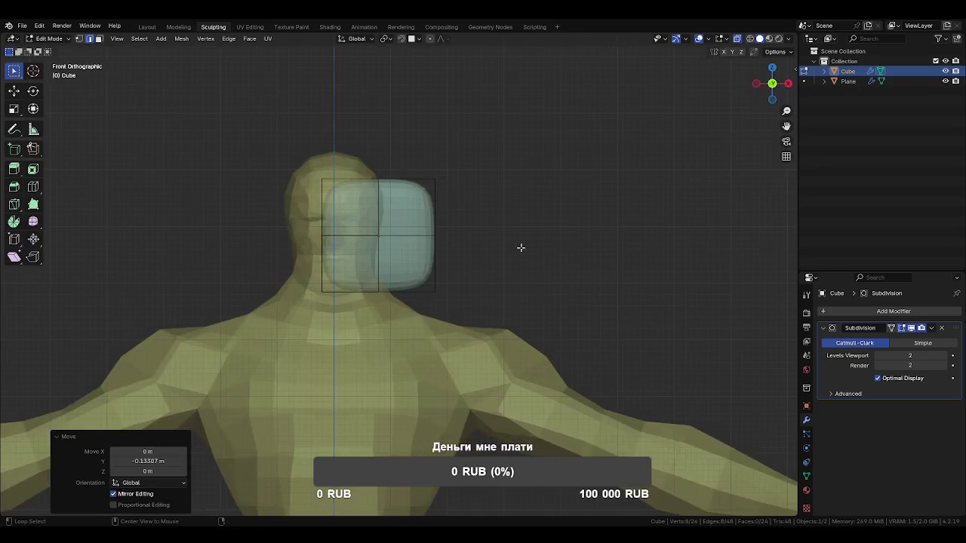
key("1")
left_click(377, 180)
key("g")
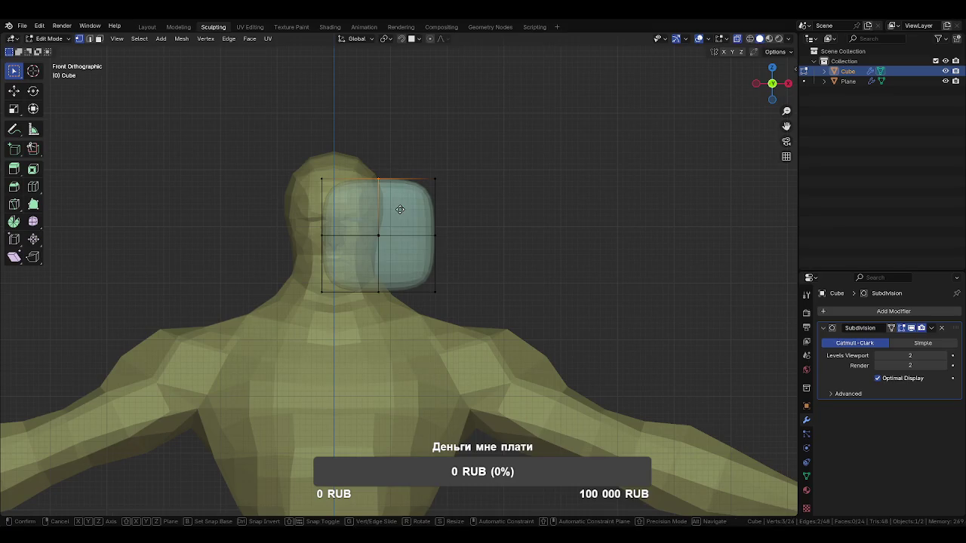
key("z")
left_click(400, 168)
Lower the top-left and left-middle vertices along Z to round the left side
left_click(322, 179)
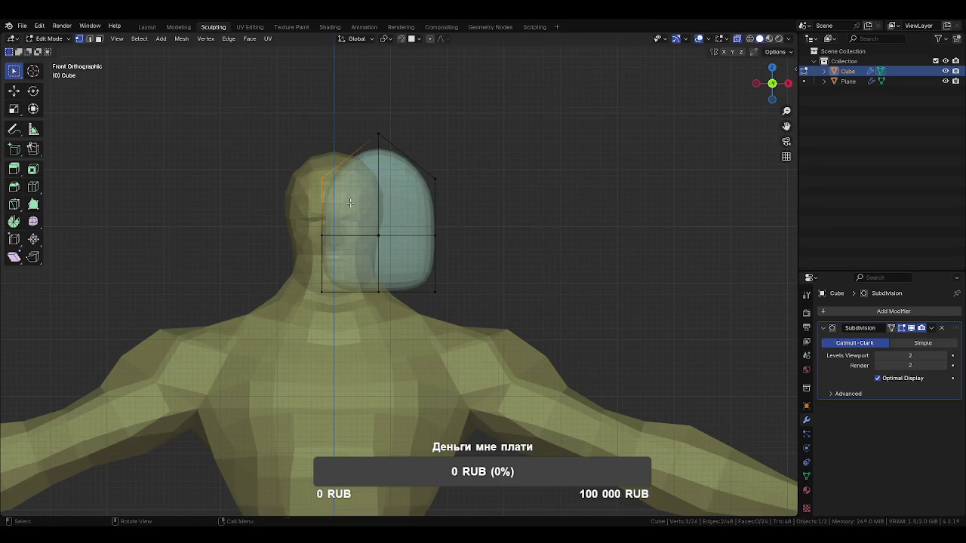
key("g")
key("z")
left_click(334, 237)
left_click(324, 236)
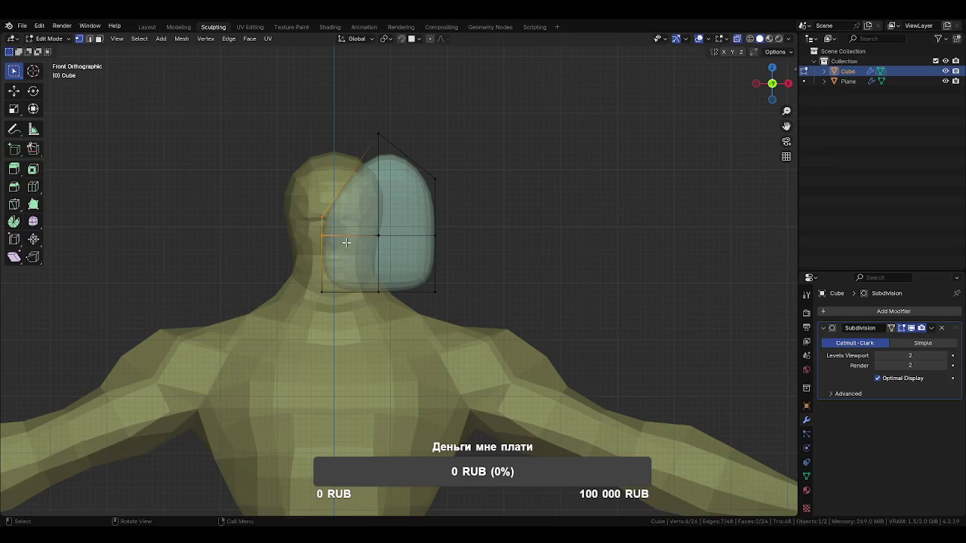
key("g")
key("z")
left_click(346, 274)
Lower the bottom vertex, adjust the left vertex height, and nudge both left vertices inward along X
left_click(380, 293)
key("g")
key("z")
left_click(397, 322)
left_click(305, 238)
key("g")
key("z")
left_click(337, 279)
left_click(324, 292, "shift")
key("g")
key("x")
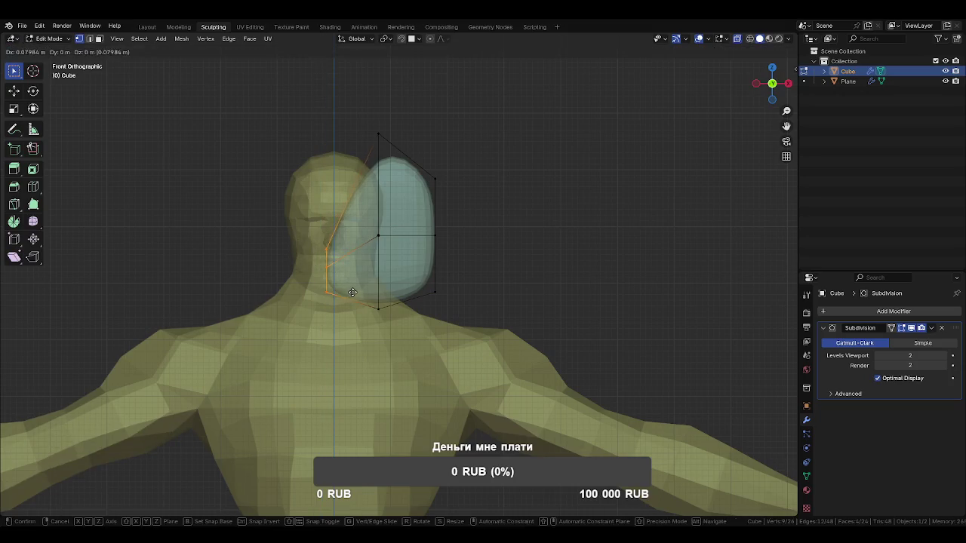
left_click(354, 293)
Reposition the bottom and bottom-right vertices to round the lower curve
left_click(365, 286)
key("g")
left_click(406, 280)
left_click(434, 291)
key("g")
left_click(437, 300)
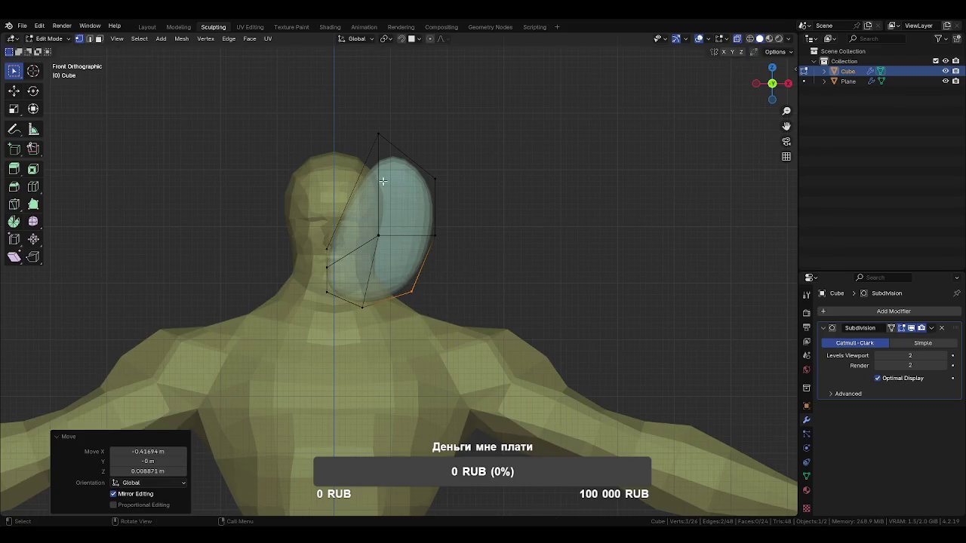
Nudge the top-right, bottom-right and bottom vertices into a smooth egg outline
left_click(424, 169)
key("g")
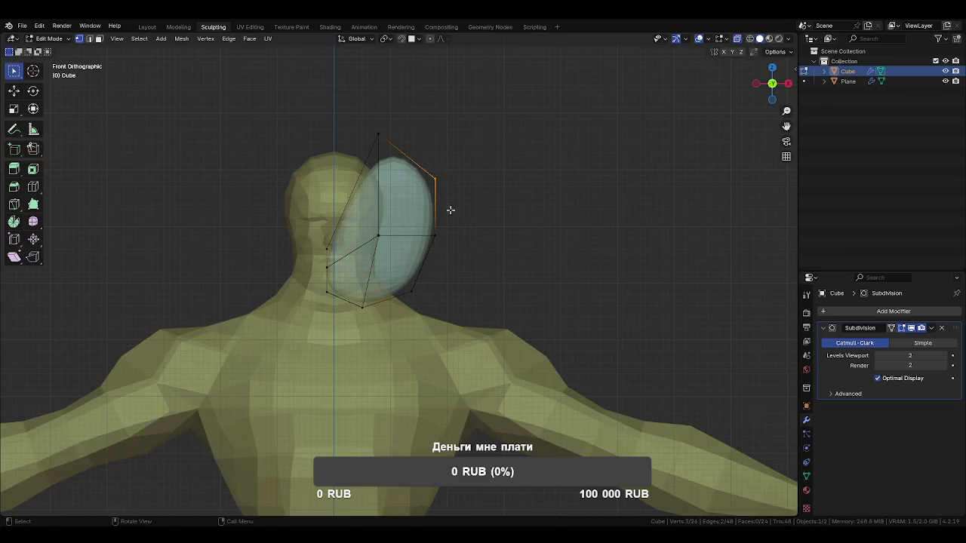
left_click(446, 216)
left_click(411, 291)
key("g")
left_click(409, 307)
left_click_drag(348, 292, 377, 316)
key("g")
left_click(376, 313)
From the side, move the front vertex column along Y to set the shape's thickness
mouse_move(482, 271)
middle_mouse_down()
mouse_move(543, 277)
mouse_move(407, 265)
mouse_move(468, 267)
middle_mouse_up()
key("ctrl+Tab")
left_click(376, 244)
key("Tab")
left_click_drag(375, 129, 434, 327)
key("g")
key("y")
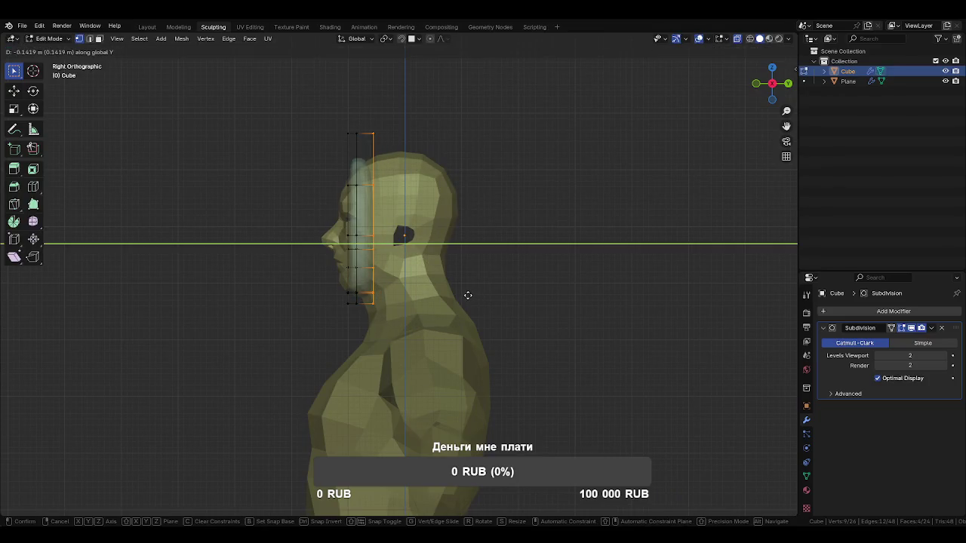
left_click(468, 295)
middle_click_drag(468, 296, 394, 263)
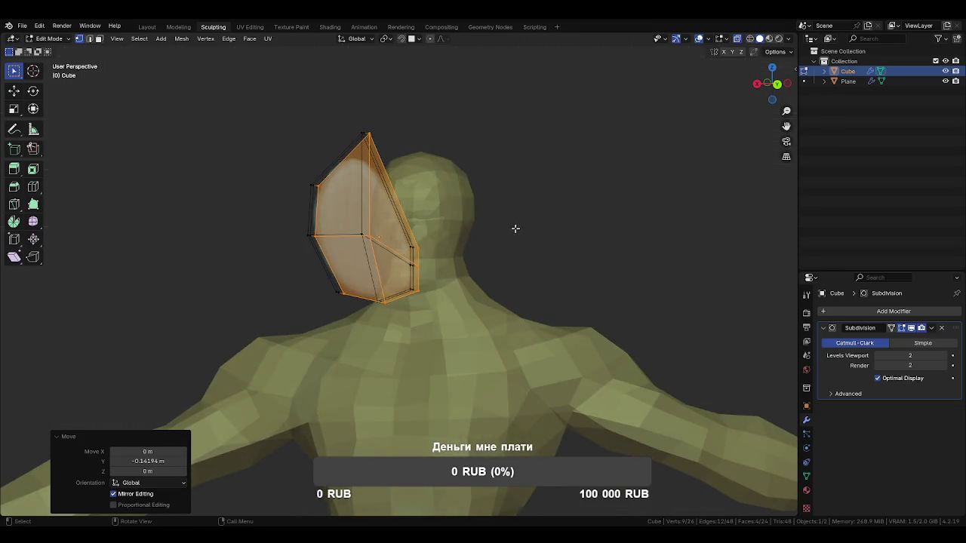
mouse_move(473, 242)
middle_mouse_down()
mouse_move(606, 259)
mouse_move(463, 248)
mouse_move(509, 254)
mouse_move(438, 265)
middle_mouse_up()
Move the whole mesh along X beside the head and scale its height to about 0.86
key("a")
key("g")
key("x")
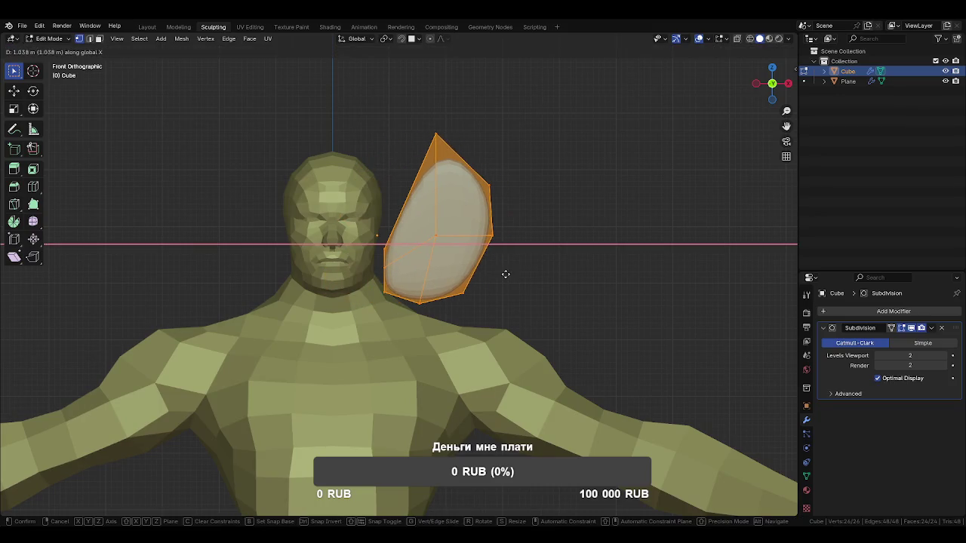
left_click(505, 274)
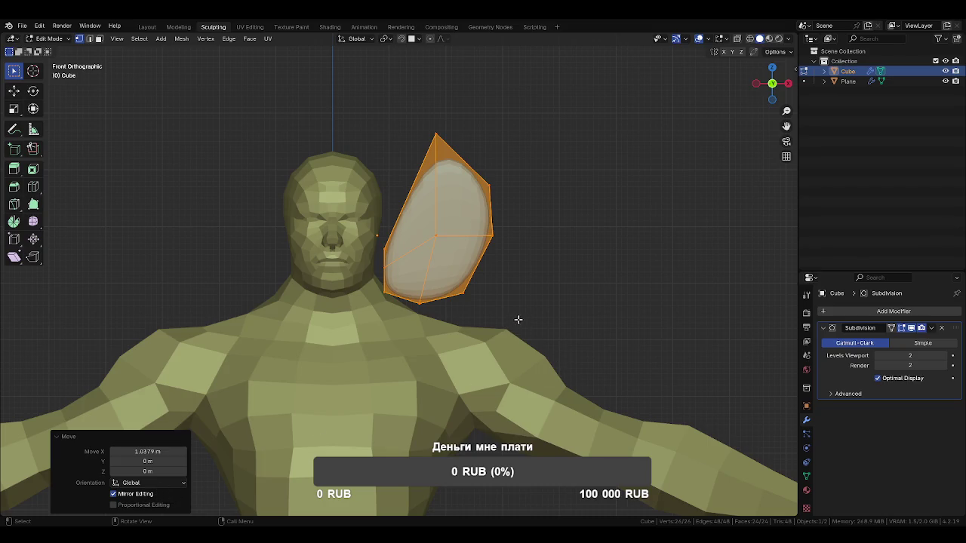
key("s")
key("z")
left_click(536, 291)
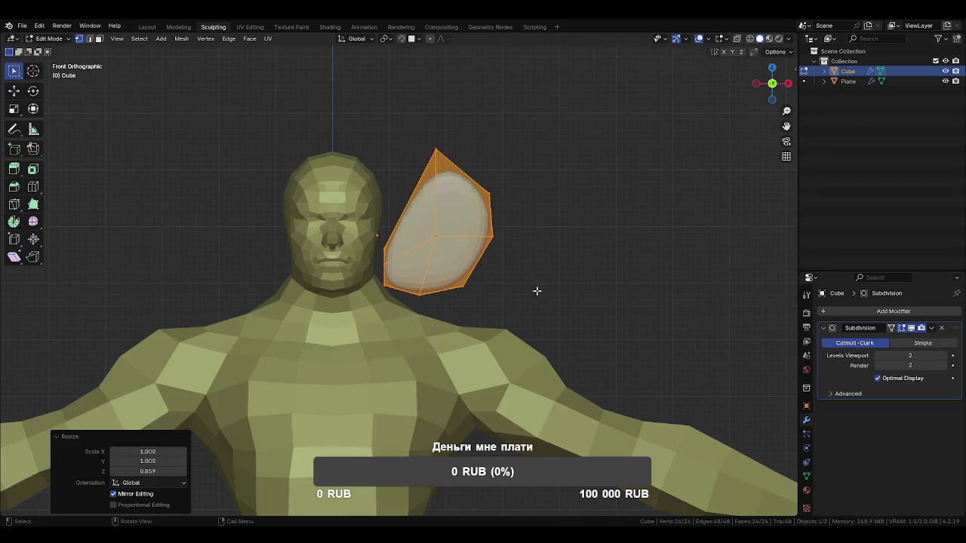
Raise the three inner lower vertices along Z, then return to Object Mode with X-ray off
left_click(368, 234)
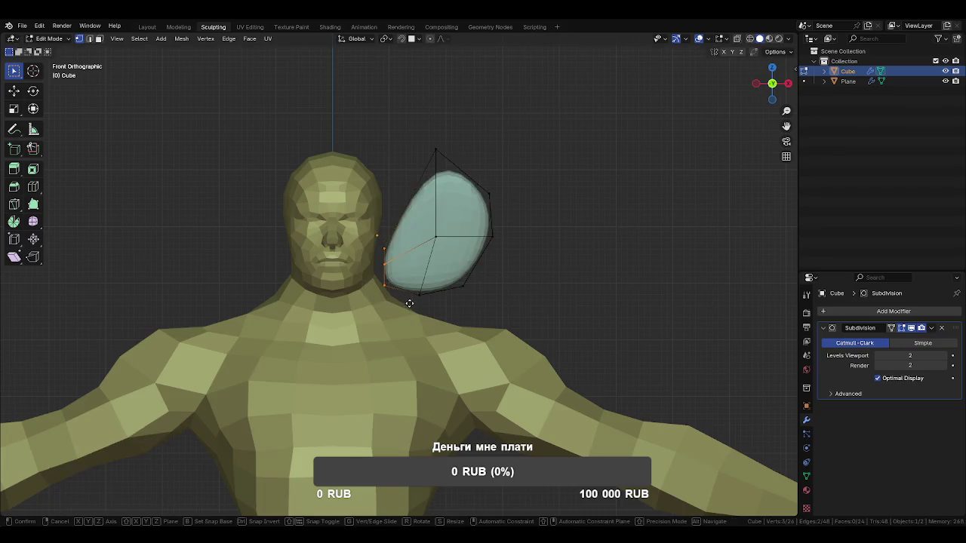
key("alt+z")
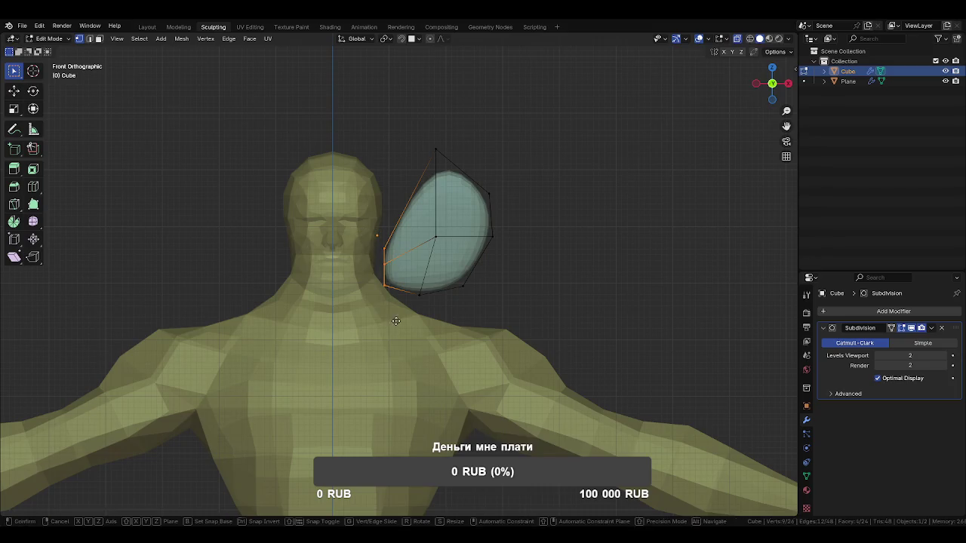
key("g")
key("z")
left_click(361, 230)
scroll(354, 229, "up", 2)
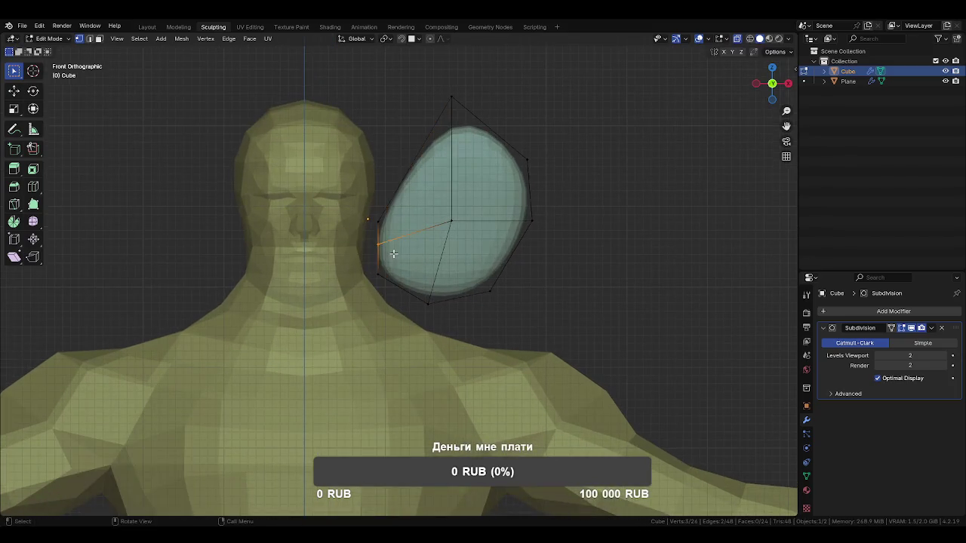
key("Tab")
key("alt+z")
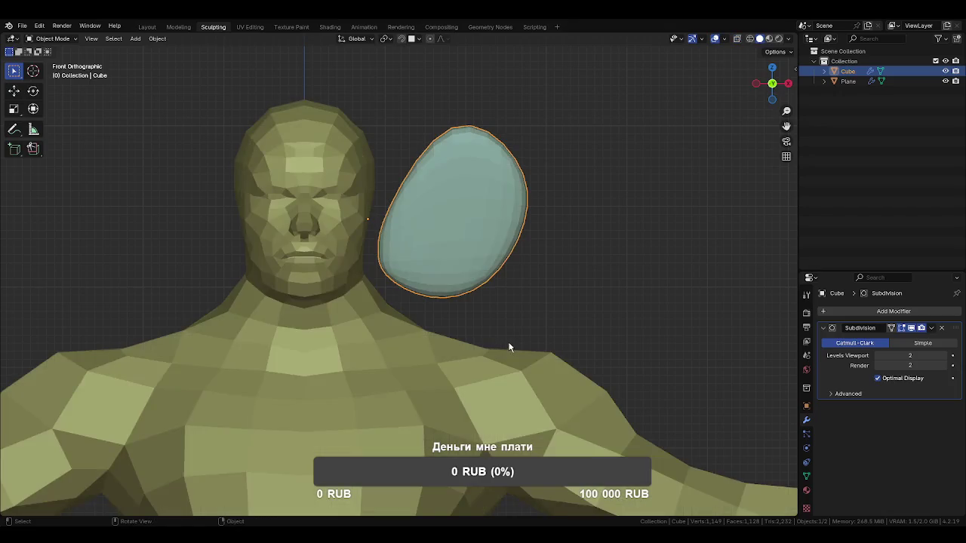
Back in Edit Mode with X-ray, move the top vertex and shift the bottom vertex along X
scroll(506, 340, "down", 2)
key("Tab")
left_click_drag(408, 137, 443, 173)
key("alt+z")
key("g")
left_click(458, 179)
key("Tab")
key("Tab")
scroll(417, 284, "up", 2)
left_click_drag(410, 276, 451, 323)
key("g")
key("x")
left_click(450, 324)
Pull the lower, right and top-right vertices inward, then save
left_click_drag(455, 271, 519, 312)
key("g")
left_click(493, 280)
left_click(537, 218)
key("g")
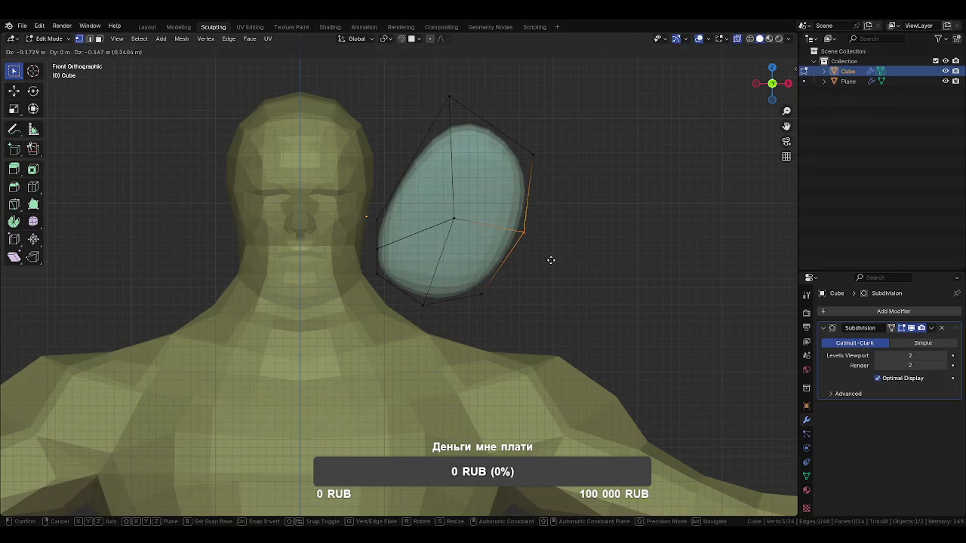
left_click(541, 233)
left_click(526, 154)
key("g")
left_click(555, 187)
key("ctrl+s")
Narrow the right side with both right vertices, lower the centre vertex, and nudge the bottom vertex
left_click(526, 226, "shift")
key("g")
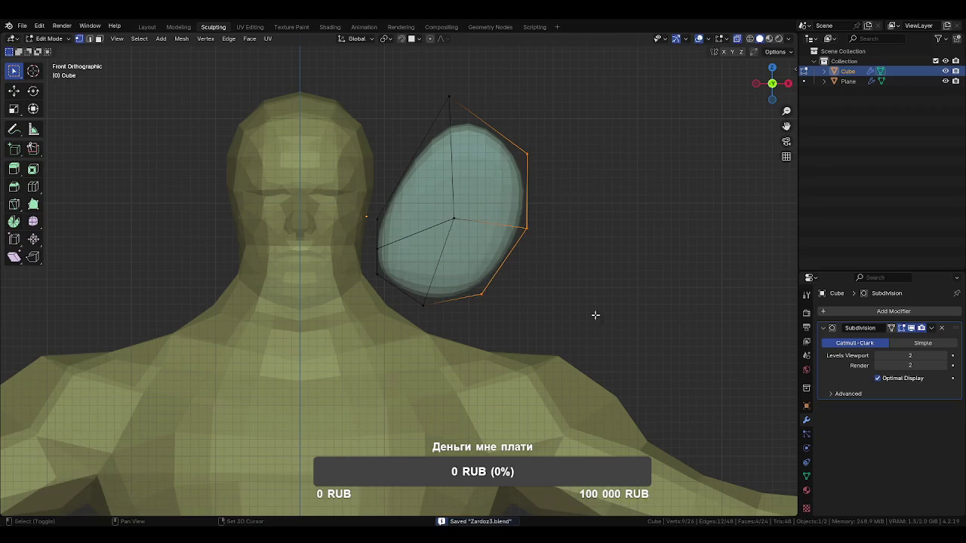
left_click(590, 283)
left_click(452, 220)
key("g")
left_click(453, 240)
left_click(438, 317)
key("g")
left_click(430, 315)
Save the shaped ear to Zardoz3.blend and finish in Object Mode
key("Tab")
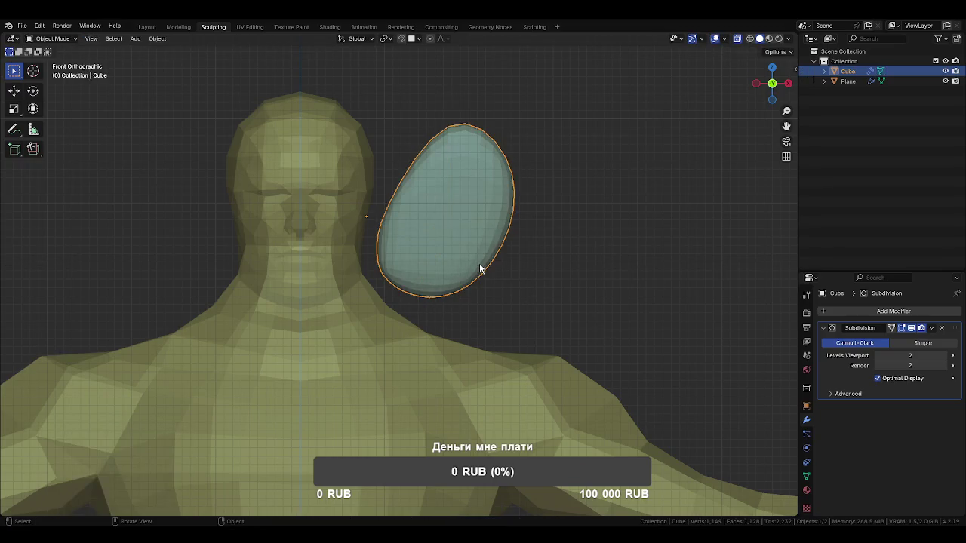
key("ctrl+s")
key("Tab")
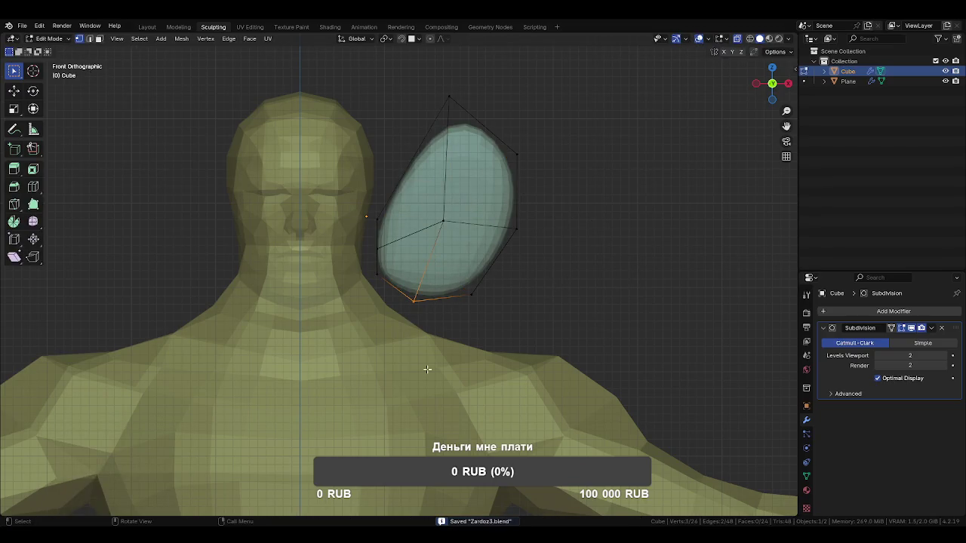
key("Tab")
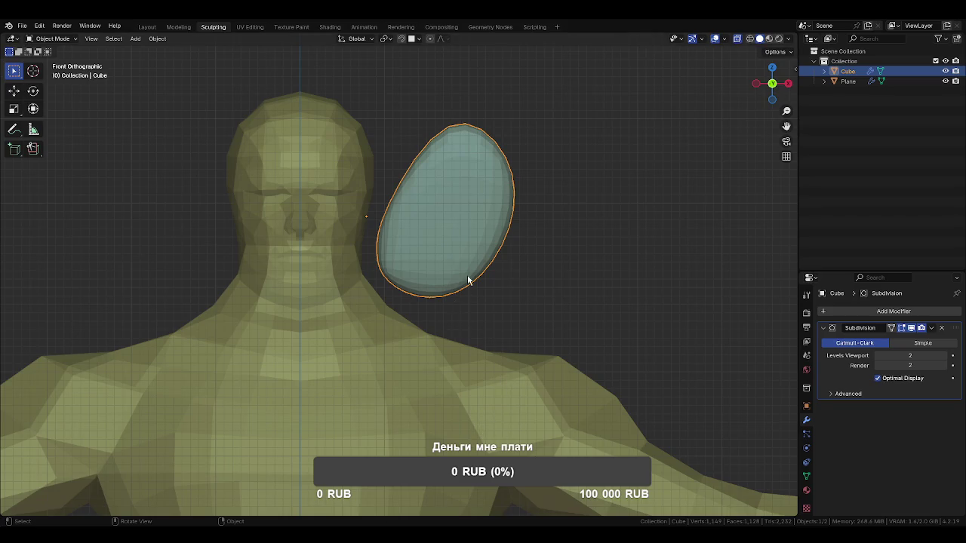
In Edit Mode, move the cage's top point outward to follow the oval
key("Tab")
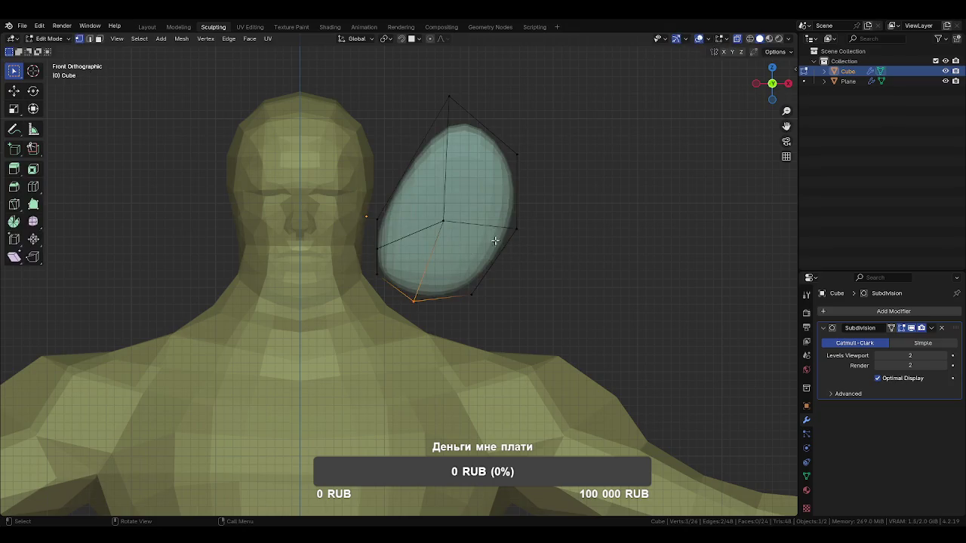
left_click_drag(414, 77, 468, 106)
key("g")
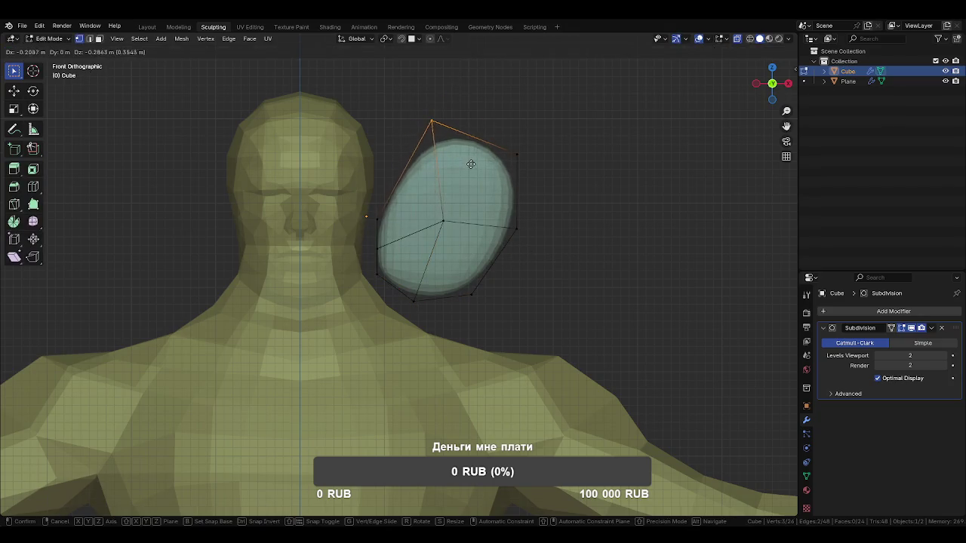
left_click(471, 165)
Push the right and bottom cage points outward in several moves to round the oval
left_click_drag(462, 219, 526, 298)
key("g")
left_click(563, 291)
key("g")
left_click(532, 188)
key("g")
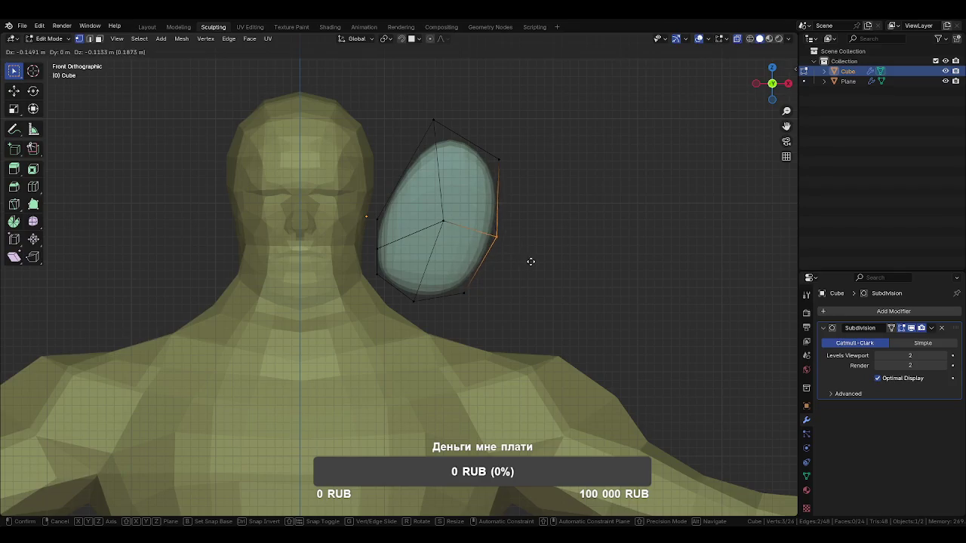
left_click(530, 261)
Switch to face select and select the central 2x2 patch of faces
key("ctrl+Tab")
left_click(526, 274)
mouse_move(526, 273)
middle_mouse_down()
mouse_move(485, 286)
mouse_move(425, 274)
middle_mouse_up()
key("ctrl+Tab")
left_click(486, 274)
mouse_move(485, 274)
middle_mouse_down()
mouse_move(424, 263)
mouse_move(490, 268)
mouse_move(452, 271)
mouse_move(491, 231)
middle_mouse_up()
key("KP_3")
key("3")
left_click_drag(422, 143, 528, 309)
middle_click_drag(491, 234, 515, 239)
Inset the selected central faces, then zoom in from Back Ortho view
key("i")
left_click(478, 241)
key("KP_3")
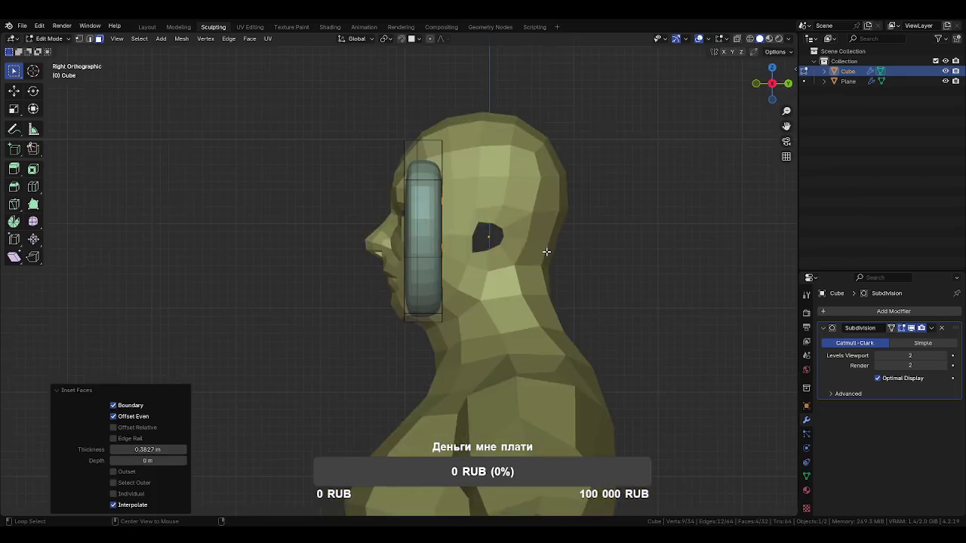
key("ctrl+KP_1")
scroll(477, 212, "up", 3)
scroll(478, 211, "up", 2)
Move the inset faces, then nudge the first inner-loop point down-right
key("g")
left_click(472, 222)
left_click(444, 226)
left_click(444, 226)
key("g")
left_click(462, 253)
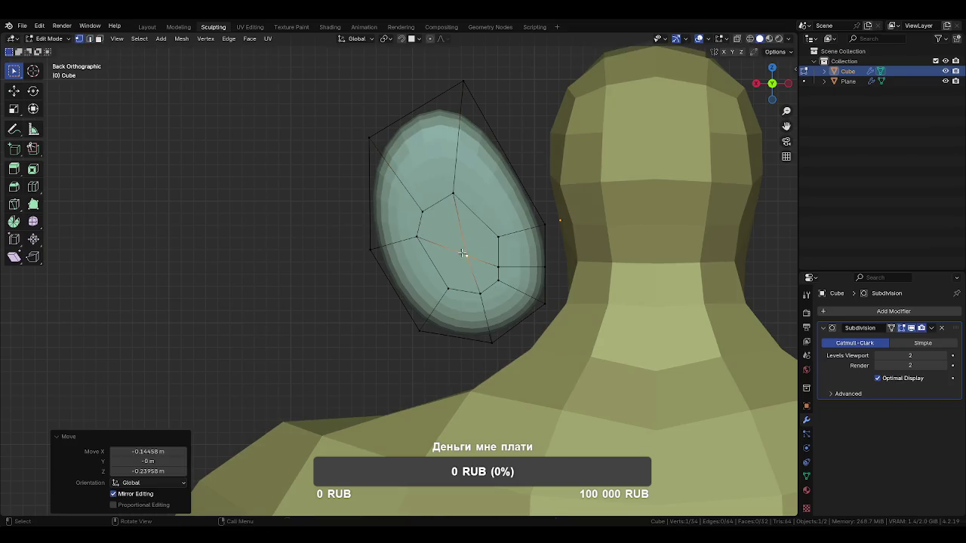
Reposition the upper, right-hand and lower inner-loop points down-right to round the loop
left_click(452, 197)
key("g")
left_click(465, 215)
left_click(422, 241)
key("g")
left_click(433, 255)
left_click(449, 283)
key("g")
left_click(484, 302)
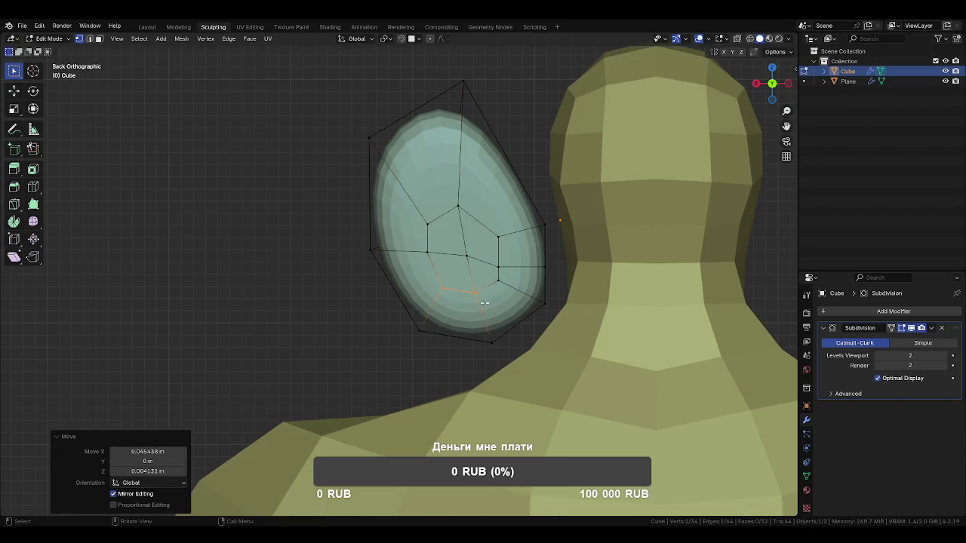
In face select, shift the central inner face patch to a new position
key("3")
left_click(453, 245)
key("g")
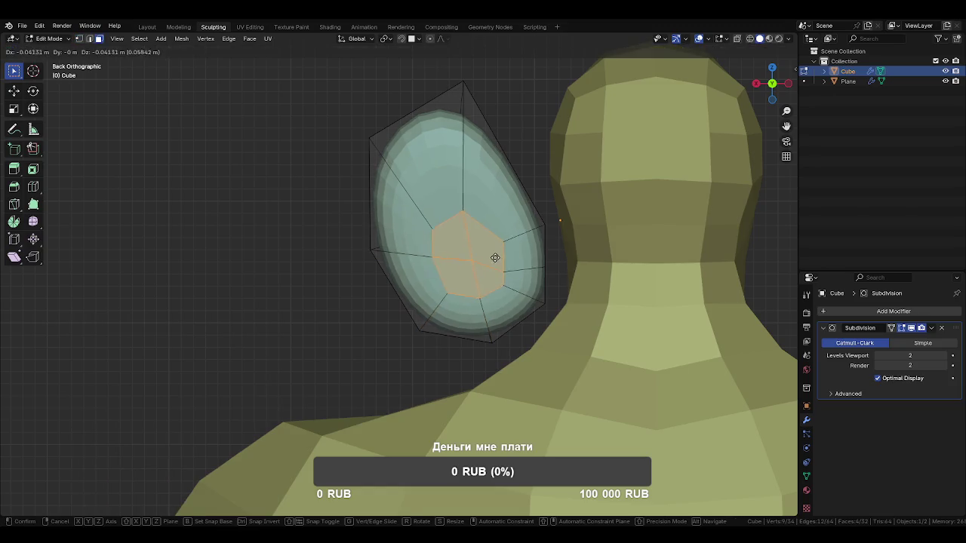
left_click(501, 256)
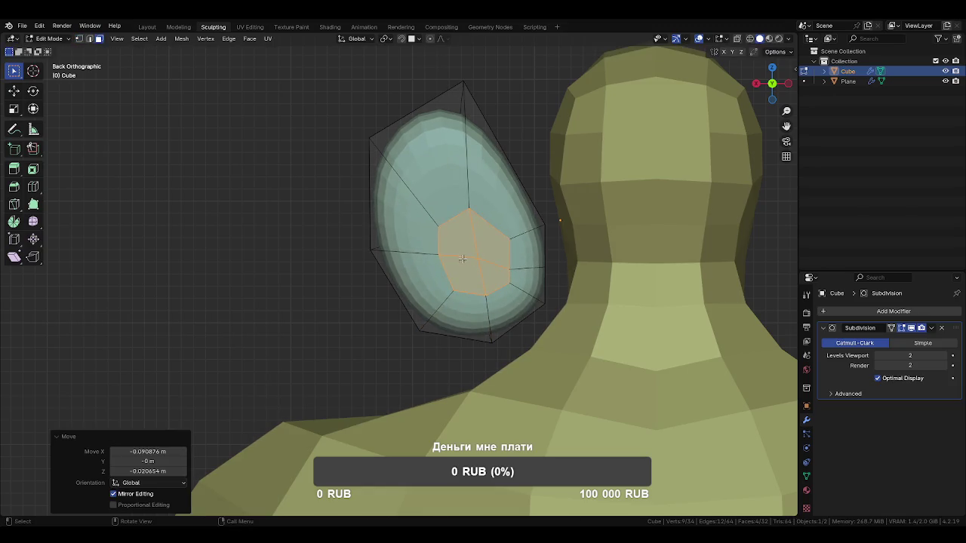
Back in vertex select, nudge the left inner point and the right-edge inner-loop points
key("1")
left_click(431, 255)
key("g")
left_click(433, 253)
left_click(509, 264)
key("g")
left_click(520, 262)
left_click(516, 283)
key("g")
left_click(518, 291)
Adjust the bottom, lower-left and right-side inner points so the ring spreads evenly
left_click(471, 294)
key("g")
left_click(478, 306)
left_click(453, 290)
key("g")
left_click(444, 297)
left_click(504, 243)
key("g")
left_click(516, 231)
left_click(479, 258)
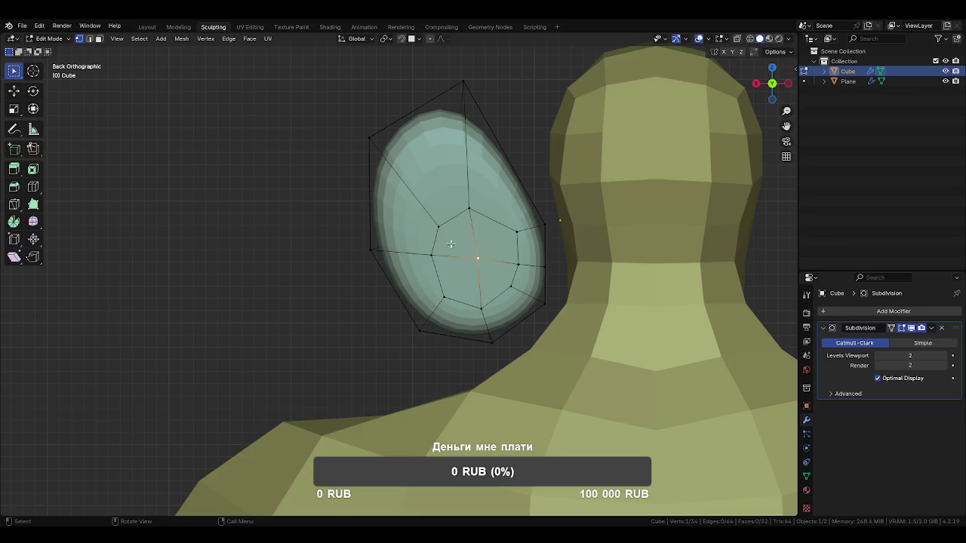
Nudge two ear-cage vertices and extrude the four central faces into a stem
left_click_drag(476, 215, 468, 208)
left_click_drag(432, 255, 421, 256)
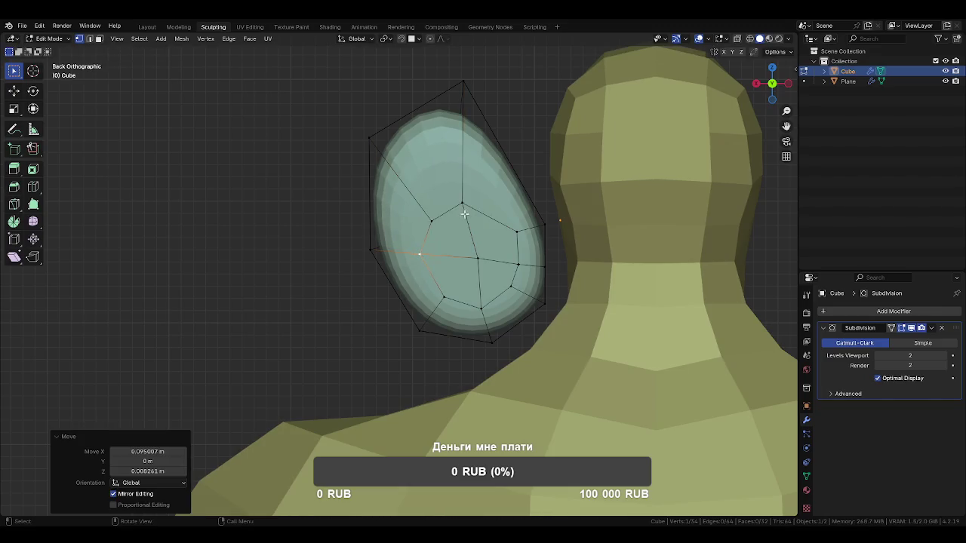
key("ctrl+KP_Add")
key("3")
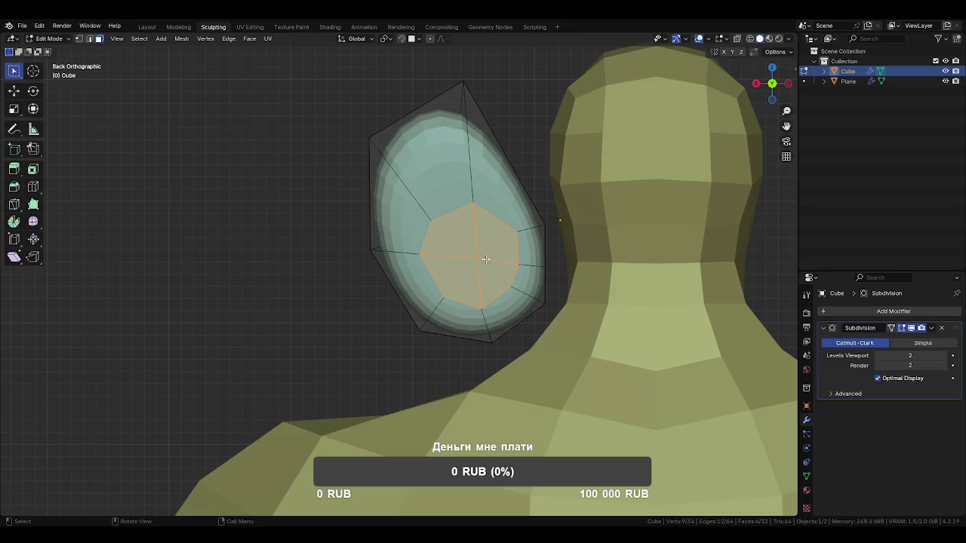
key("KP_3")
key("e")
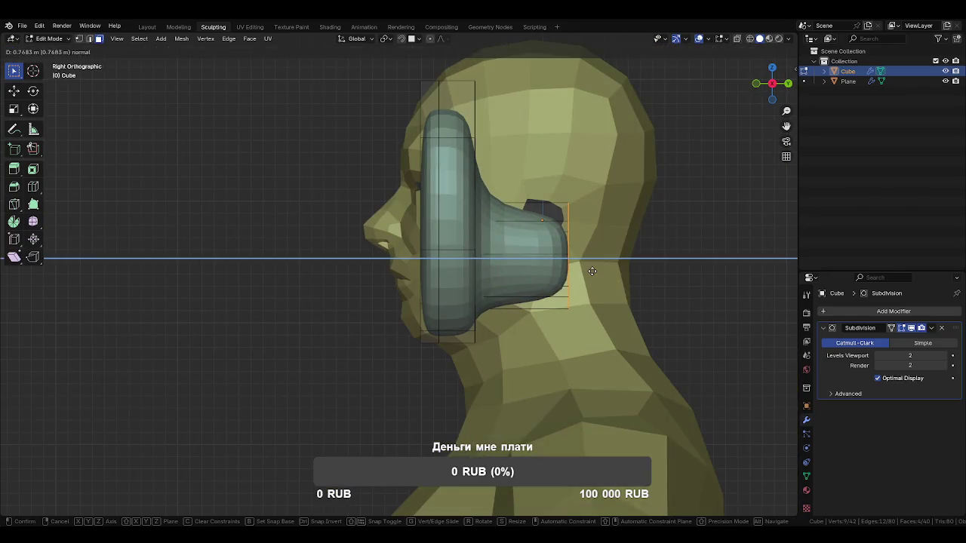
left_click(592, 271)
middle_click_drag(592, 271, 539, 323)
Move the stem end along X toward the head and rotate it 34.5° around Z
key("g")
key("y")
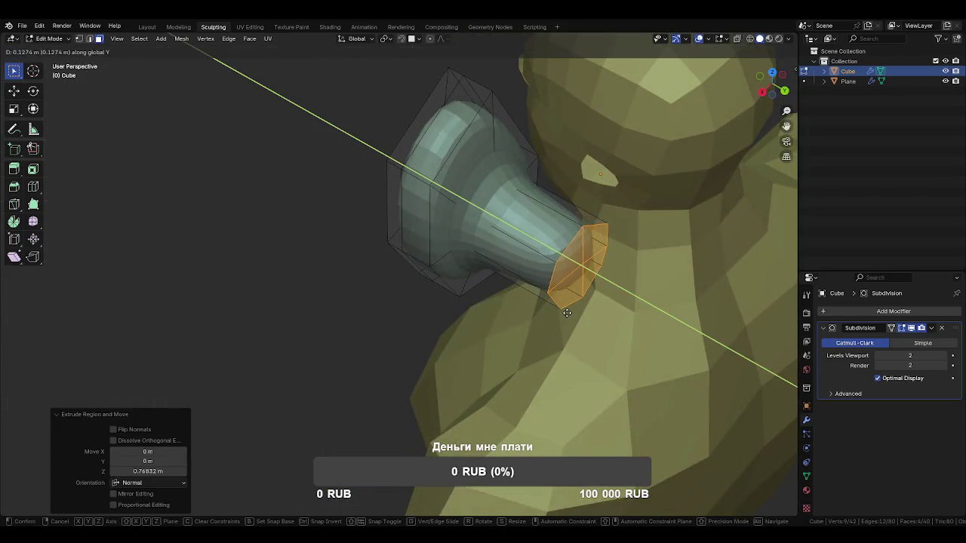
key("x")
left_click(621, 303)
key("r")
key("z")
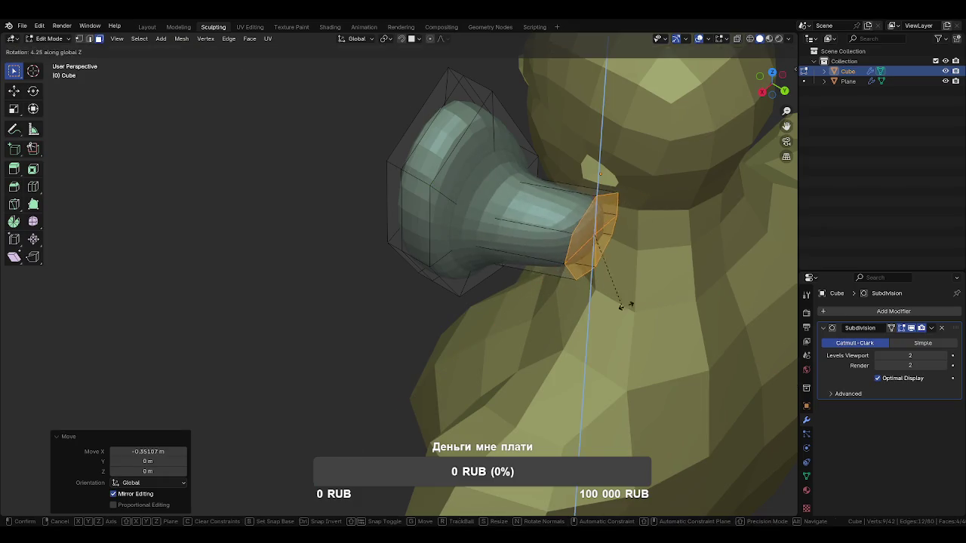
left_click(643, 281)
mouse_move(643, 281)
middle_mouse_down()
mouse_move(606, 224)
mouse_move(636, 239)
middle_mouse_up()
Return to Object Mode and inspect the subdivided horn-shaped ear from several angles
key("Tab")
mouse_move(468, 267)
middle_mouse_down()
mouse_move(496, 263)
mouse_move(504, 313)
middle_mouse_up()
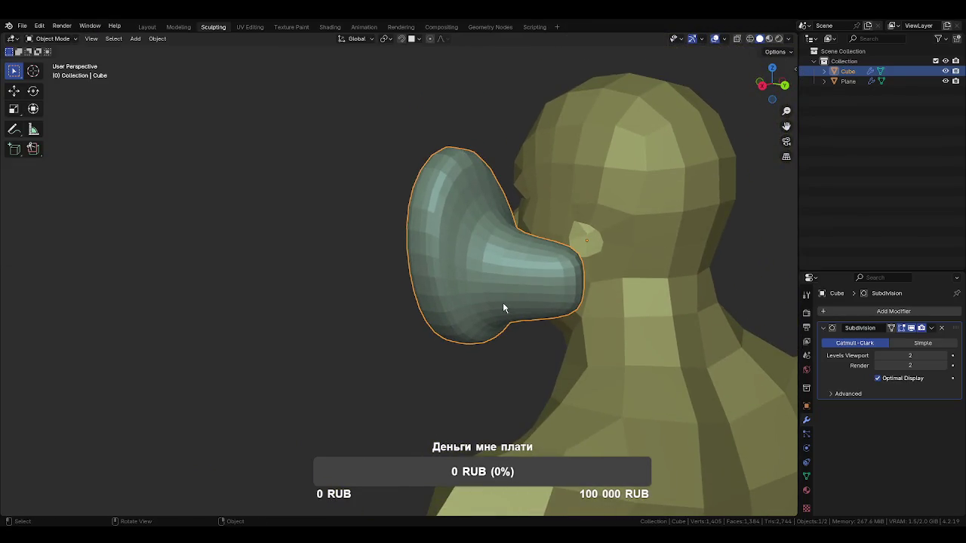
mouse_move(511, 311)
middle_mouse_down()
mouse_move(548, 311)
mouse_move(487, 319)
mouse_move(645, 321)
middle_mouse_up()
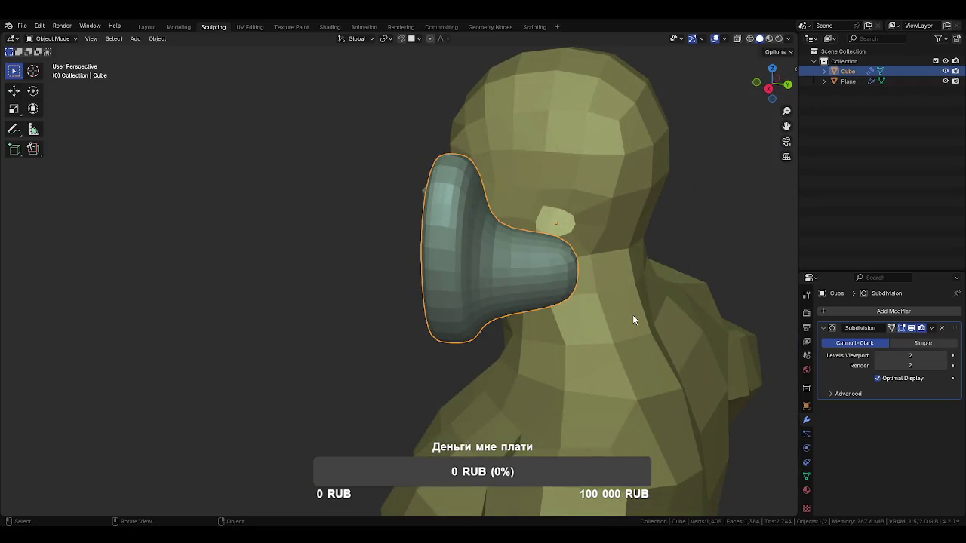
left_click(931, 328)
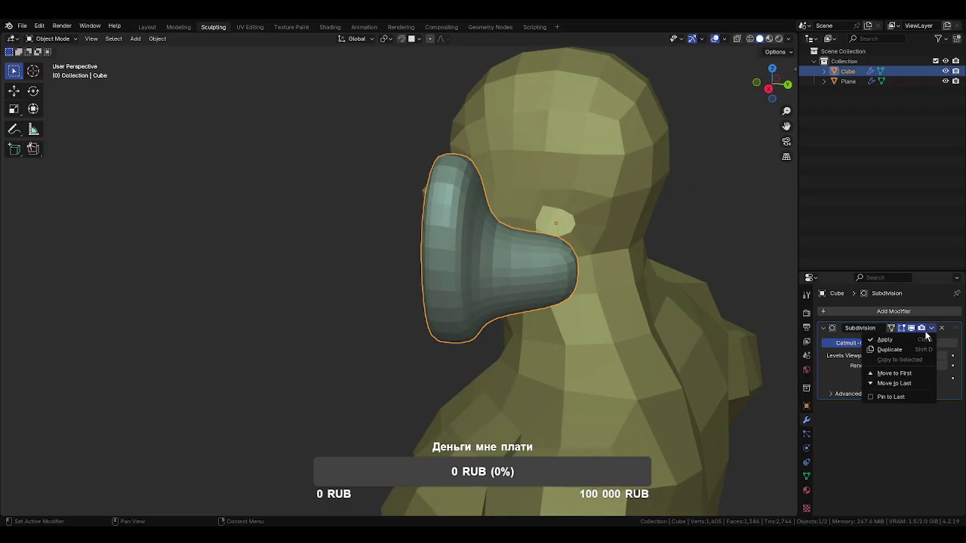
Select the ear's front vertices with X-ray and pull them back along Y
middle_click_drag(642, 257, 483, 241)
key("ctrl+Tab")
left_click(602, 259)
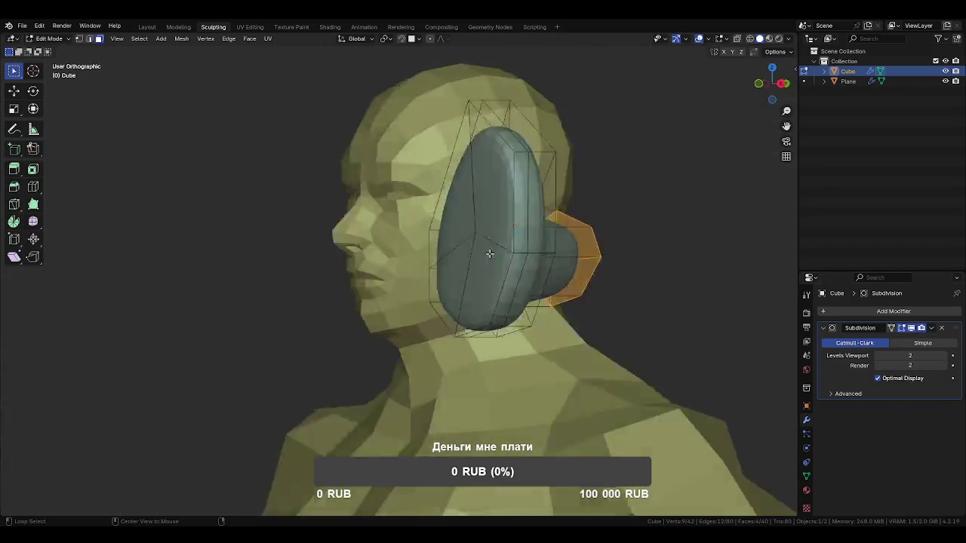
key("KP_3")
scroll(469, 214, "down", 4)
left_click_drag(427, 167, 452, 320)
key("alt+z")
left_click_drag(429, 178, 448, 325)
scroll(448, 324, "up", 2)
key("g")
key("y")
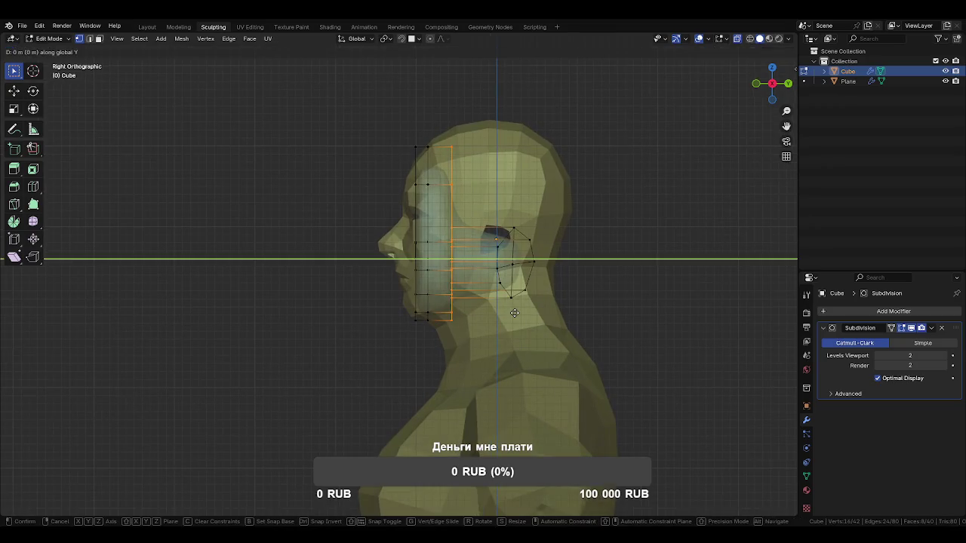
left_click(508, 313)
scroll(446, 218, "up", 2)
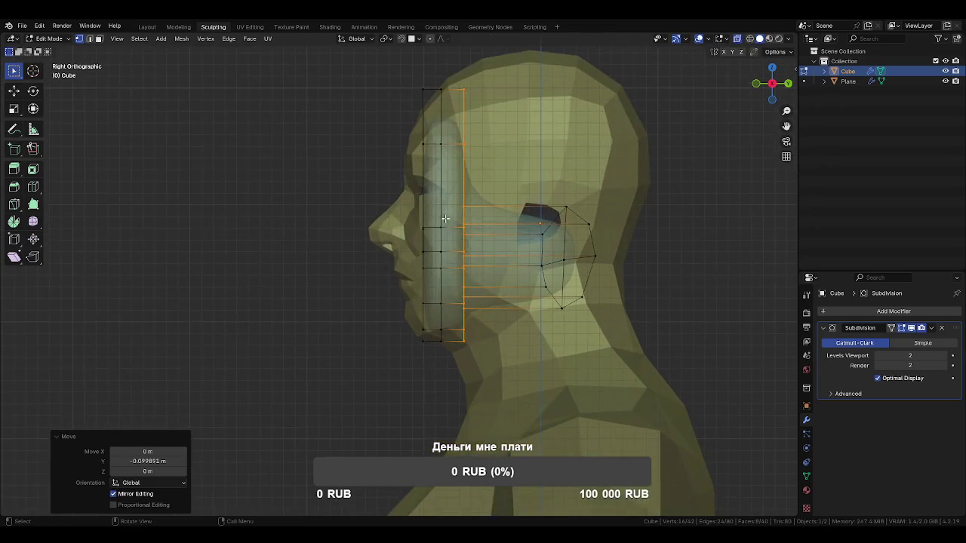
Add a vertical edge loop across the ear and preview the smoothed result
key("ctrl+r")
left_click(487, 206)
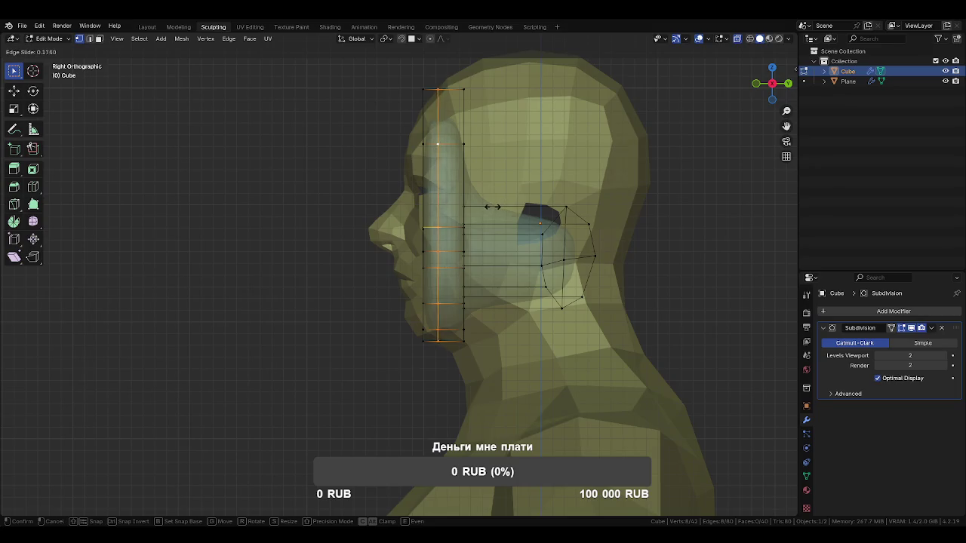
left_click(488, 207)
key("Tab")
mouse_move(514, 262)
middle_mouse_down()
mouse_move(520, 267)
mouse_move(446, 265)
middle_mouse_up()
key("Tab")
Add a loop cut around the ear's stem, then return to Object Mode
key("ctrl+r")
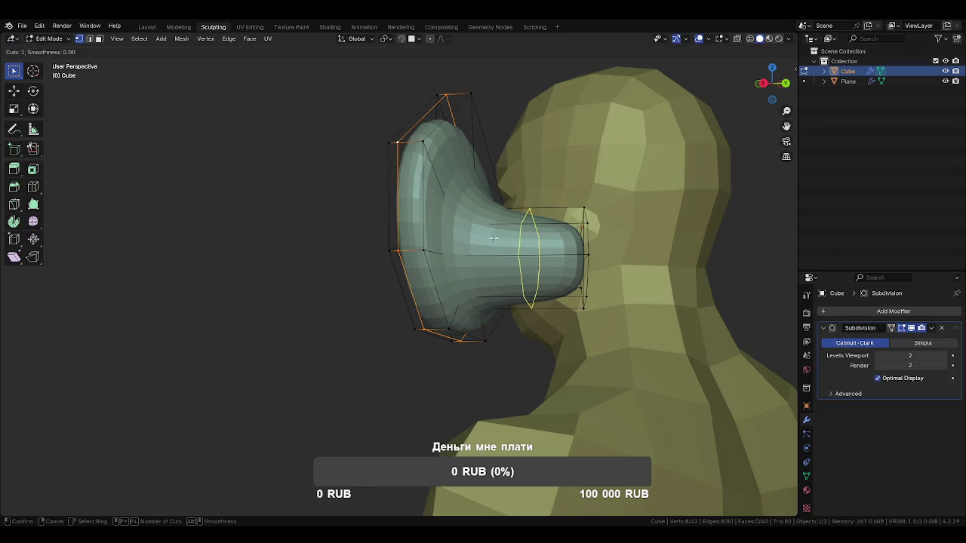
left_click(528, 249)
left_click(482, 241)
key("ctrl+Tab")
left_click(474, 254)
middle_click_drag(475, 254, 572, 272)
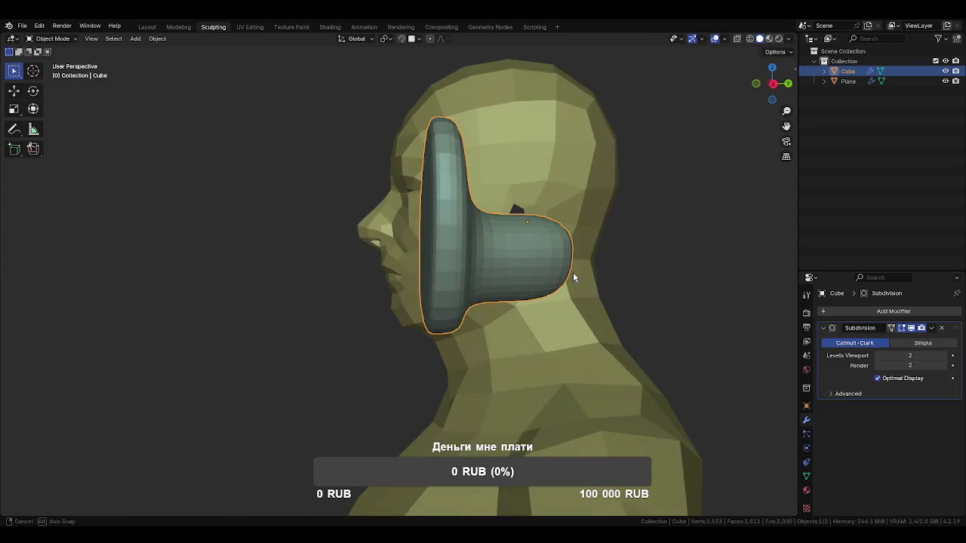
Apply the ear's existing Subdivision modifier and briefly try Sculpt Mode
mouse_move(780, 321)
middle_mouse_down()
mouse_move(664, 379)
mouse_move(720, 377)
middle_mouse_up()
left_click(932, 329)
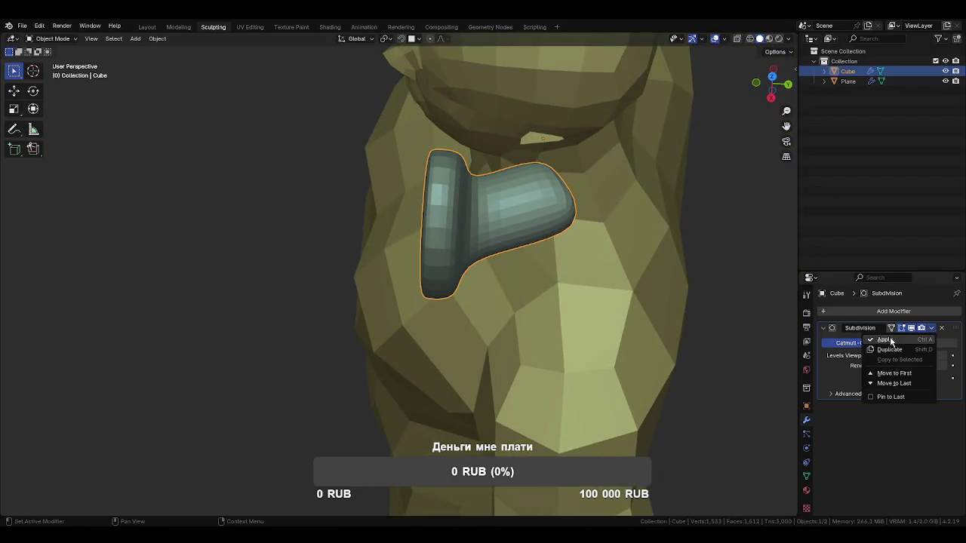
left_click(889, 341)
key("KP_1")
key("ctrl+Tab")
key("f")
key("ctrl+Tab")
Add a level-3 Subdivision modifier with Ctrl+3, apply it, and enter Sculpt Mode
key("ctrl+2")
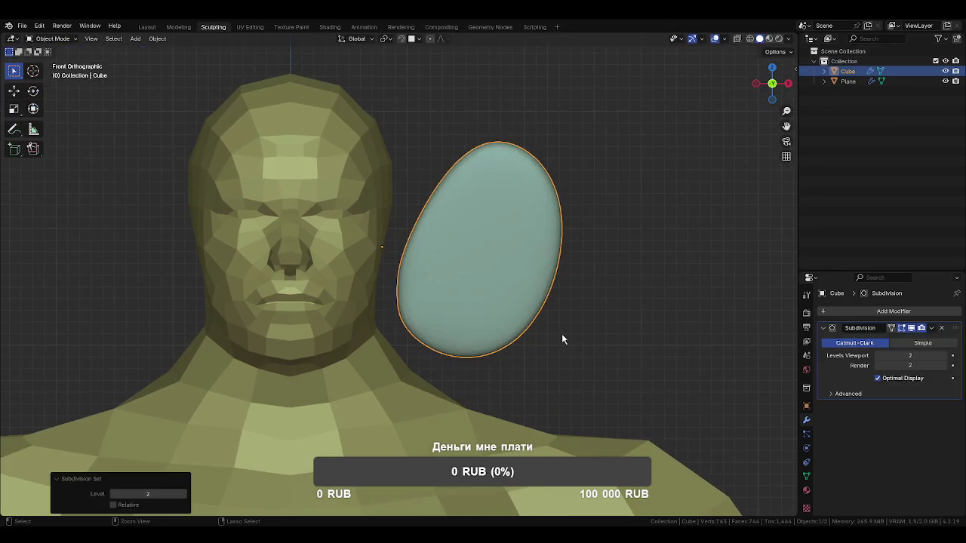
key("ctrl+3")
left_click(932, 329)
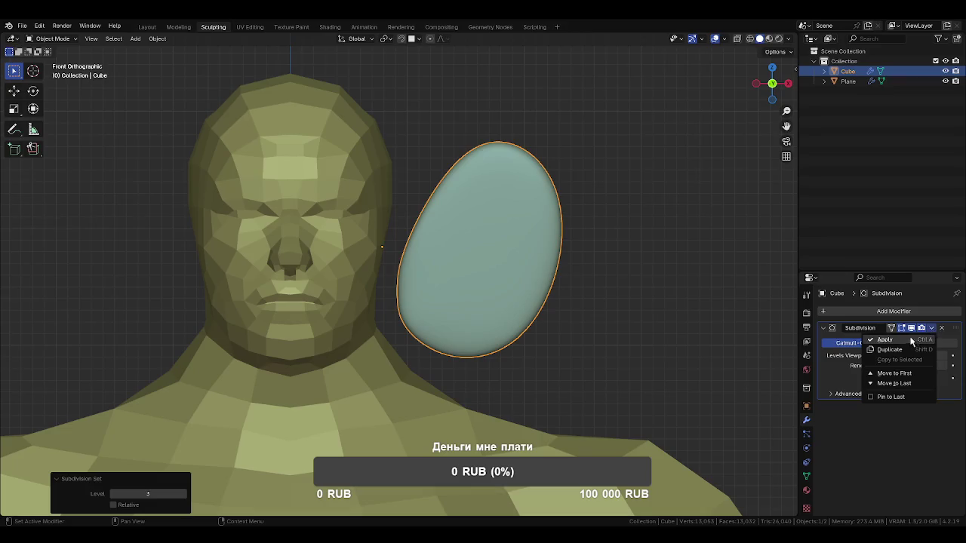
left_click(883, 339)
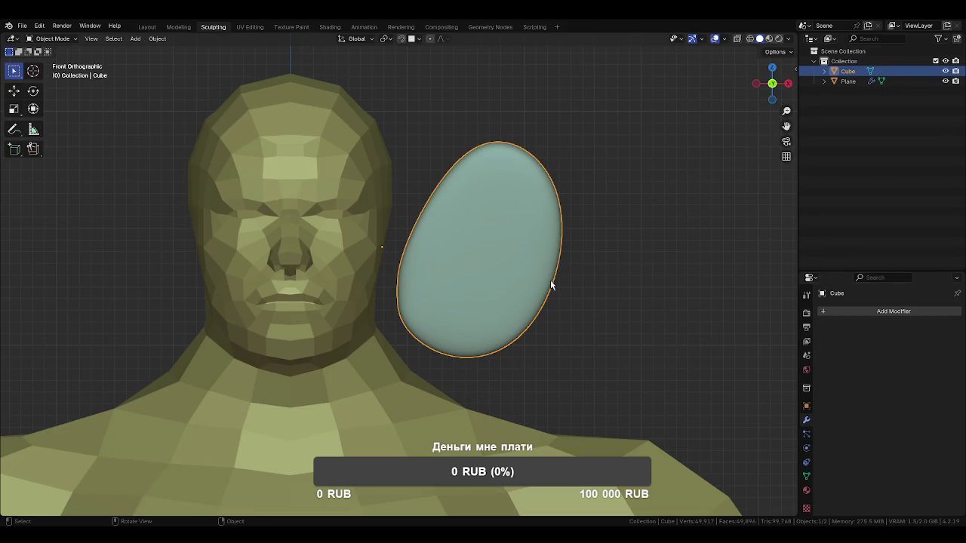
key("ctrl+Tab")
left_click(487, 336)
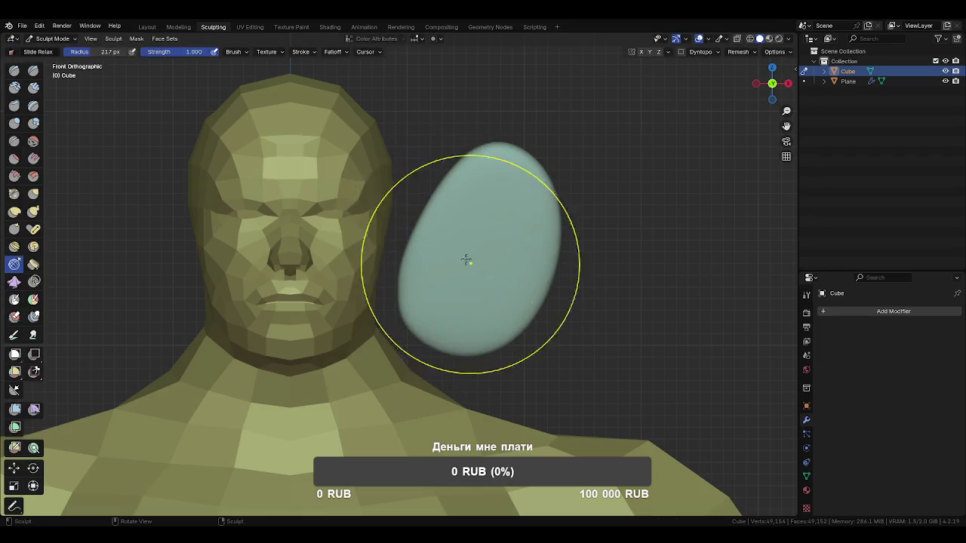
With a 235 px Grab brush, pull the ear blob into an upright oval
left_click_drag(436, 229, 417, 207)
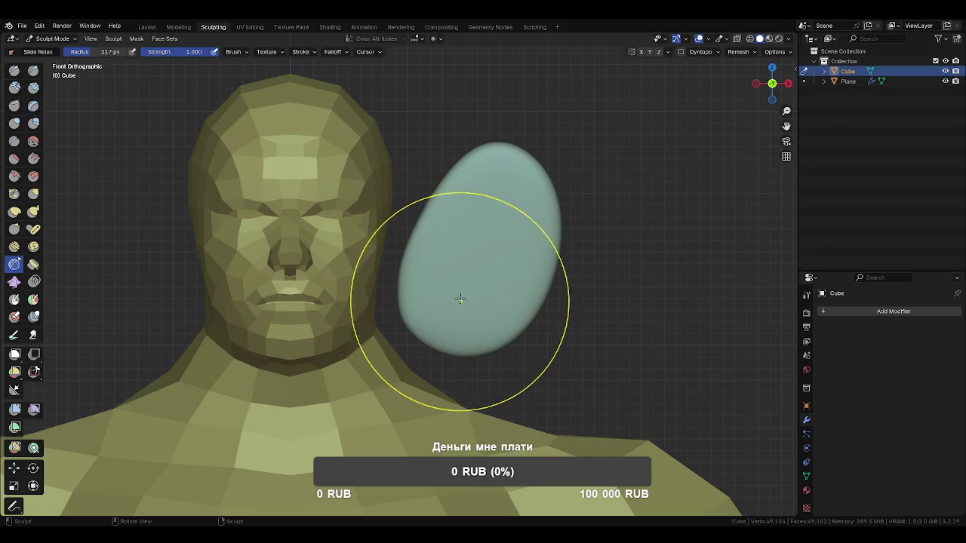
key("g")
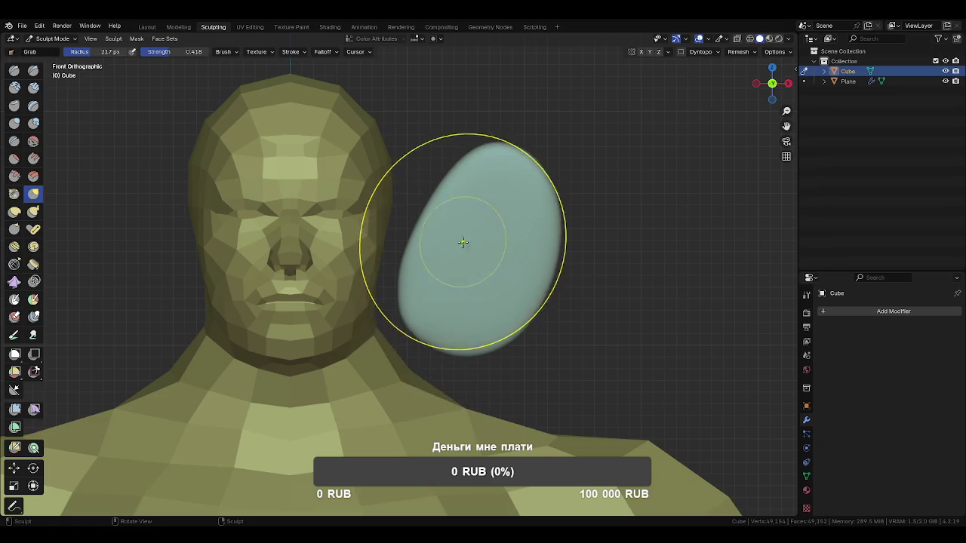
key("f")
left_click(433, 252)
key("f")
left_click(463, 291)
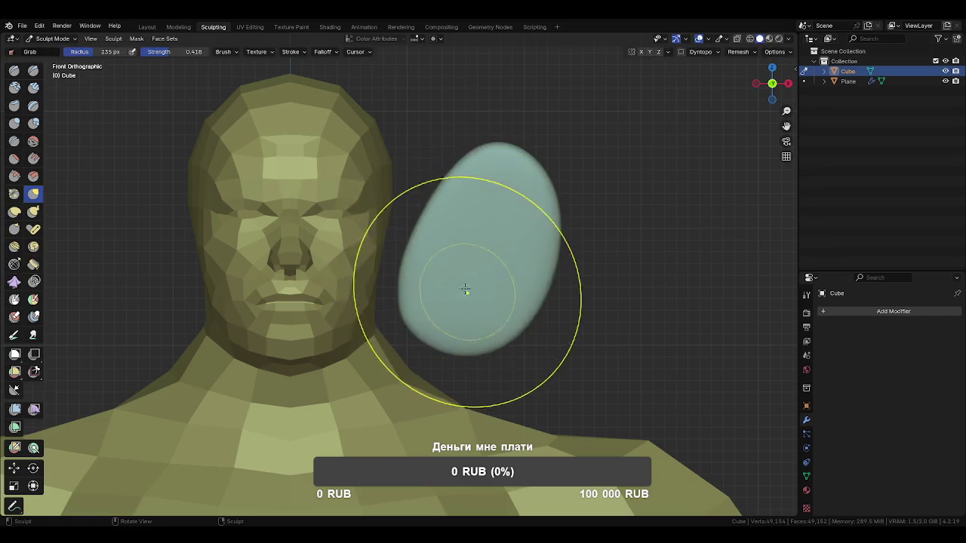
left_click_drag(448, 186, 400, 262)
Resize the Grab brush to 265 px, slant the ear's inner edge and pull it down
key("f")
left_click(495, 322)
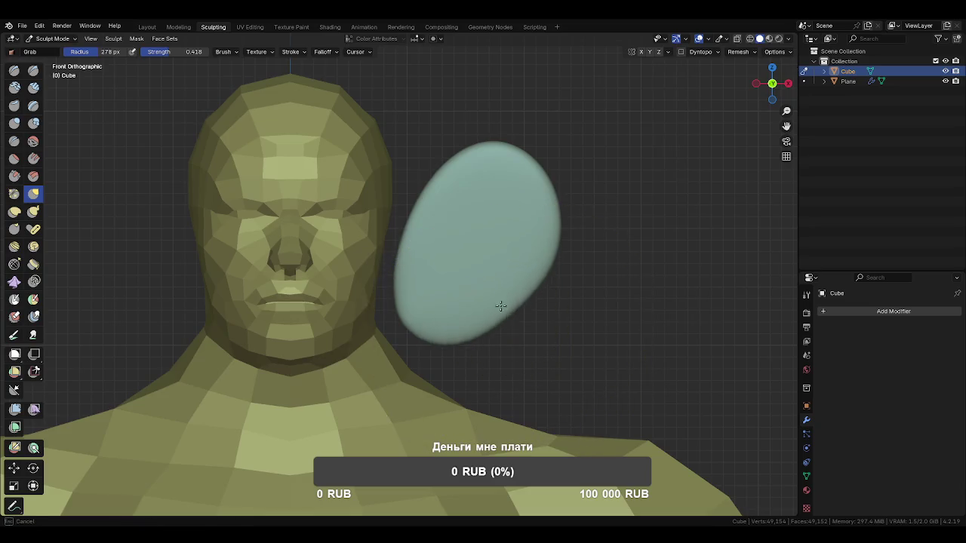
key("f")
left_click(549, 233)
left_click(556, 222)
mouse_move(556, 222)
middle_mouse_down()
mouse_move(478, 280)
mouse_move(496, 259)
middle_mouse_up()
mouse_move(567, 264)
left_mouse_down()
mouse_move(546, 237)
mouse_move(541, 295)
mouse_move(567, 324)
left_mouse_up()
middle_click_drag(566, 323, 614, 265)
From the front view, carve a sharp crease down the ear with a 40 px Draw Sharp brush
key("f")
left_click(438, 256)
middle_click_drag(438, 257, 490, 260)
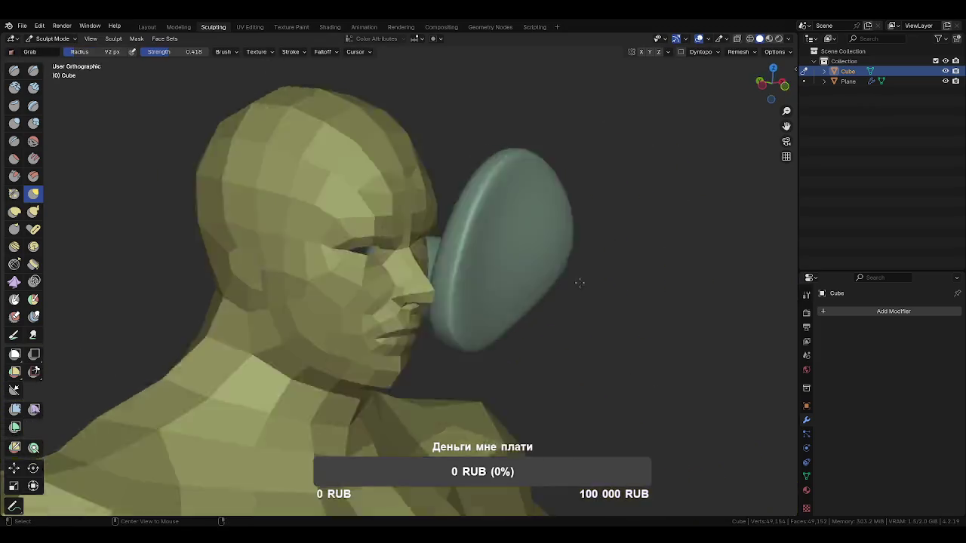
key("KP_1")
scroll(451, 212, "up", 1)
key("f")
left_click(439, 213)
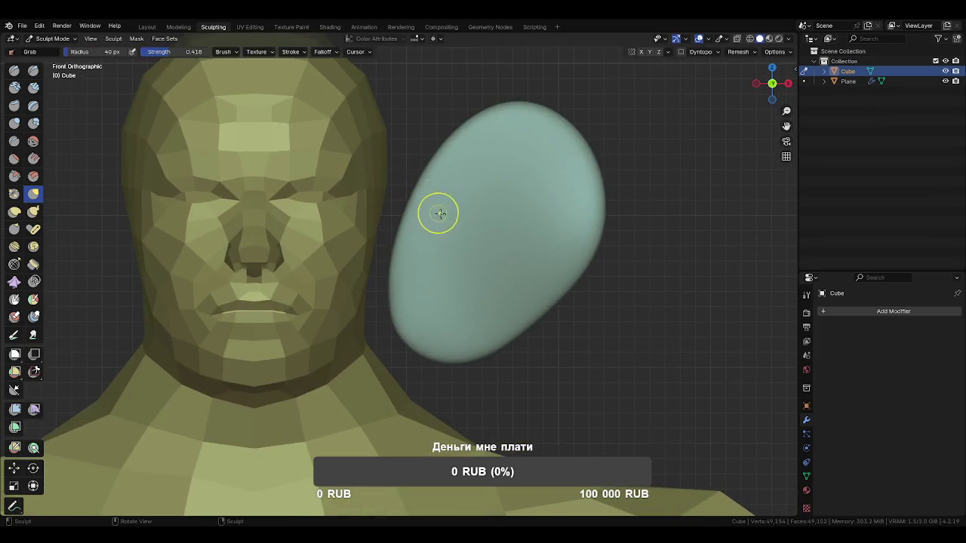
key("shift+x")
left_click_drag(481, 147, 463, 274)
Deepen the Draw Sharp crease and carve the rim groove over the top and right side
left_click_drag(461, 183, 462, 226)
middle_click_drag(462, 226, 462, 227, "alt")
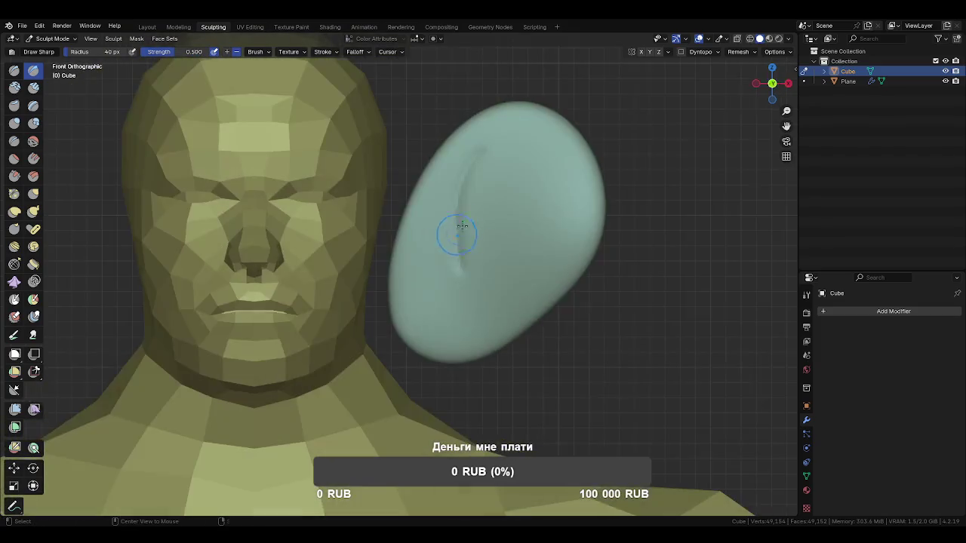
left_click_drag(480, 145, 453, 248)
left_click_drag(453, 196, 437, 279)
left_click_drag(453, 189, 451, 238)
mouse_move(468, 158)
left_mouse_down()
mouse_move(564, 158)
mouse_move(567, 241)
mouse_move(498, 317)
left_mouse_up()
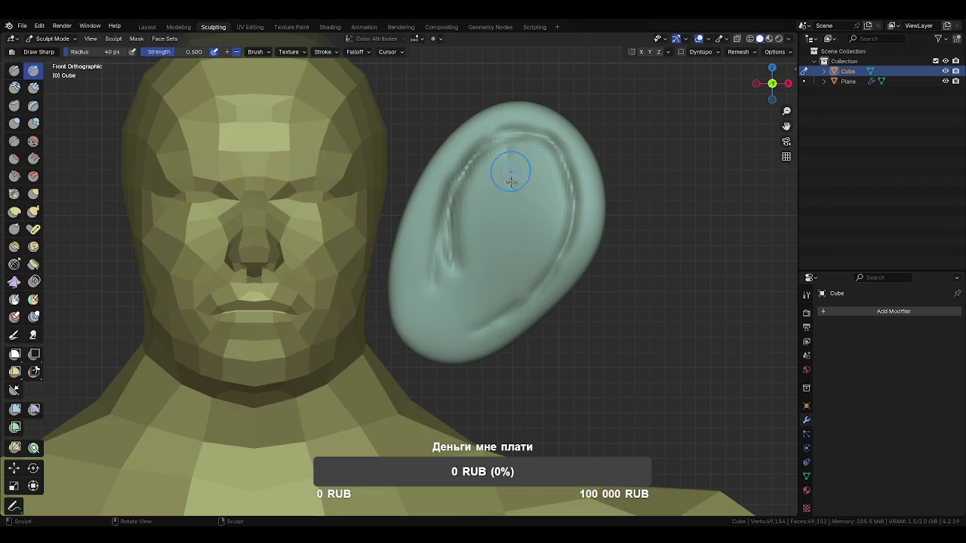
mouse_move(484, 144)
left_mouse_down()
mouse_move(549, 136)
mouse_move(574, 204)
mouse_move(520, 300)
left_mouse_up()
Reshape the ear's upper-left and lower-left edges with a 90 px, then 46 px, Grab brush
key("g")
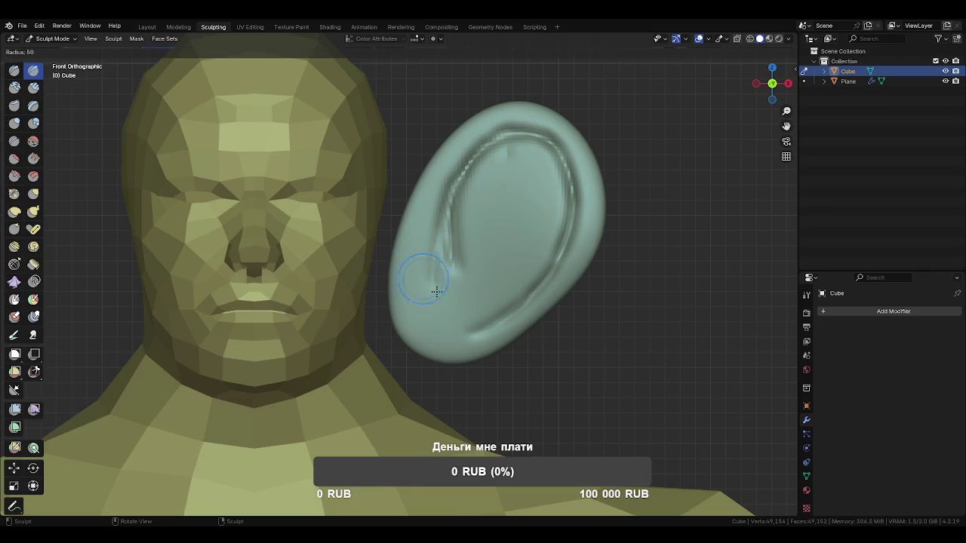
left_click_drag(407, 224, 420, 216)
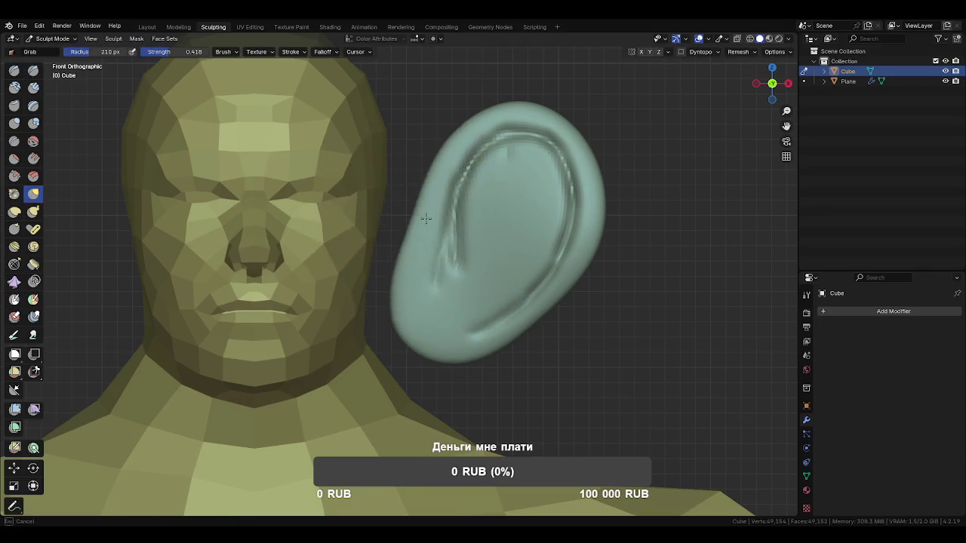
key("f")
left_click(413, 273)
mouse_move(413, 273)
left_mouse_down()
mouse_move(453, 291)
mouse_move(431, 312)
left_mouse_up()
key("f")
left_click(407, 312)
scroll(440, 305, "up", 1)
scroll(438, 326, "up", 1)
middle_click_drag(437, 326, 423, 348, "shift")
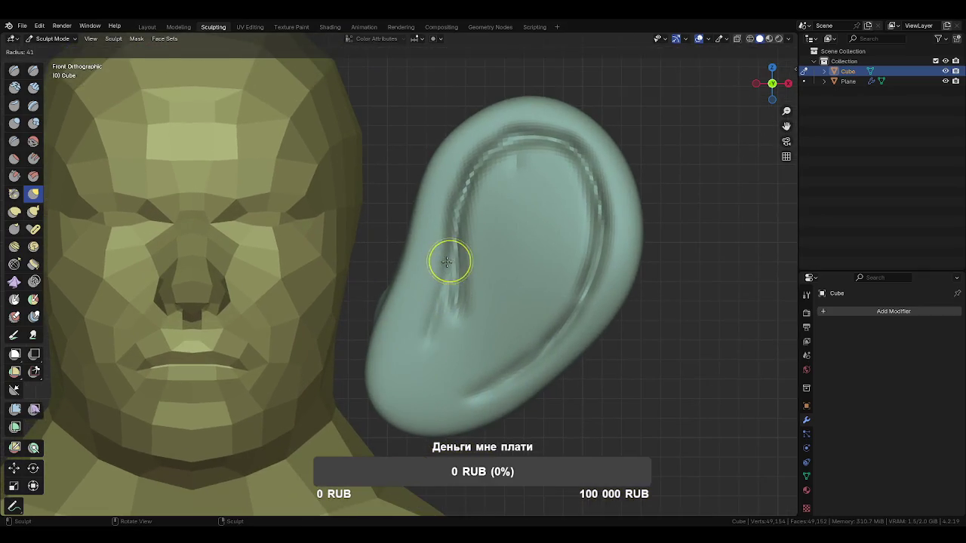
Raise Clay Strips ridges on the ear's inner-left surface, left edge and top rim
key("c")
left_click_drag(438, 248, 452, 313)
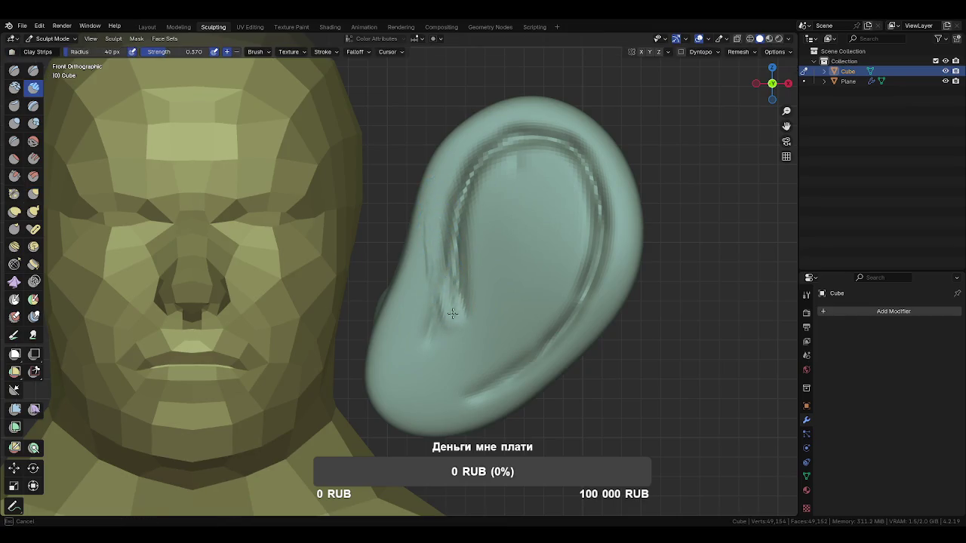
left_click_drag(440, 205, 447, 175)
mouse_move(480, 147)
left_mouse_down()
mouse_move(543, 116)
mouse_move(610, 157)
mouse_move(624, 206)
mouse_move(617, 285)
left_mouse_up()
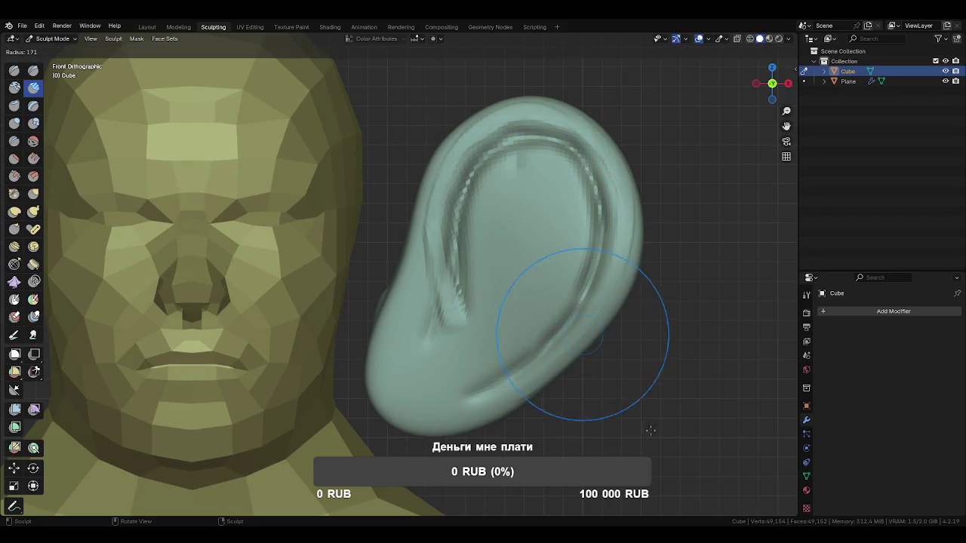
key("g")
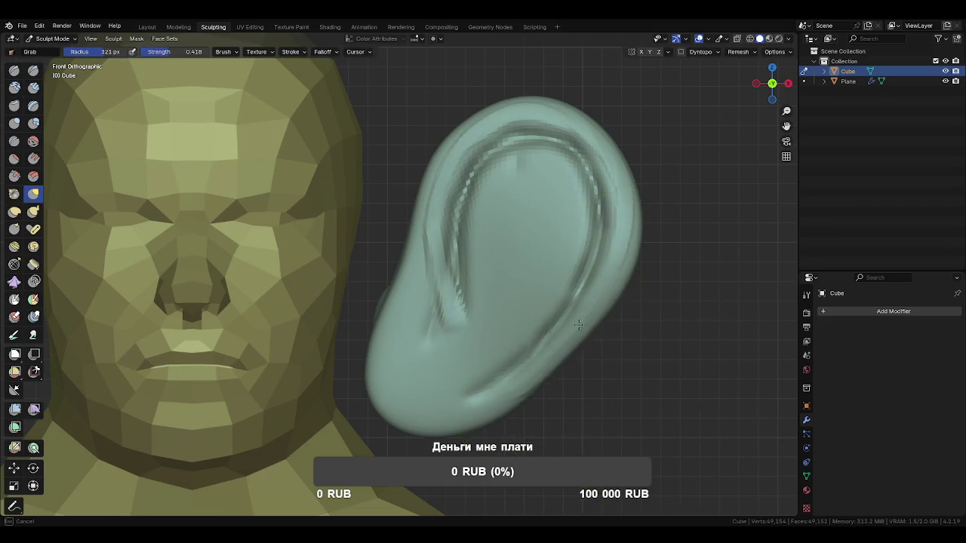
key("f")
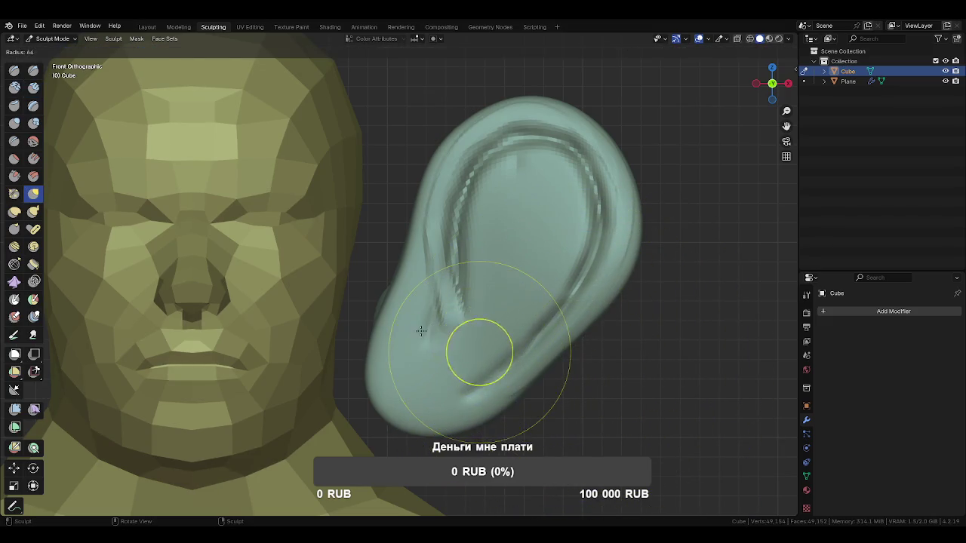
left_click(479, 345)
key("c")
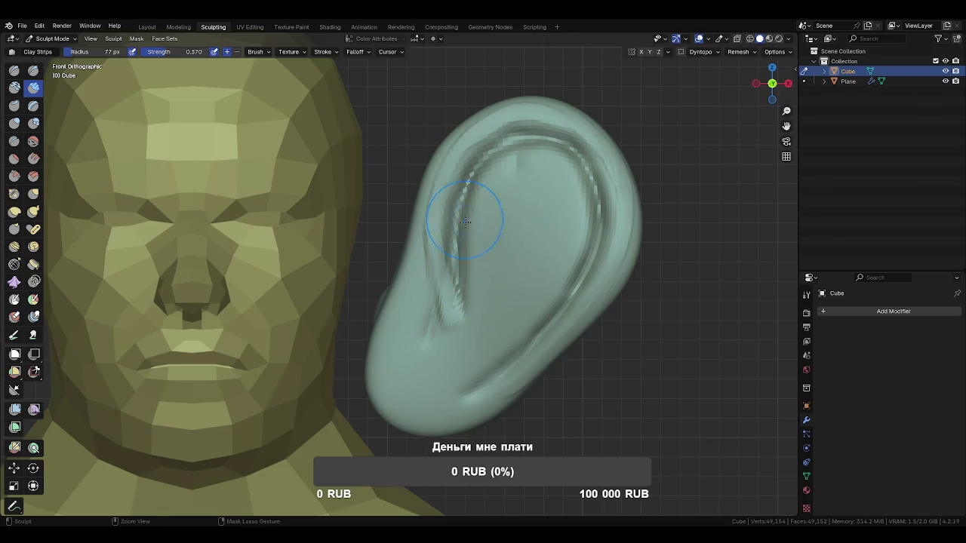
key("ctrl+z")
key("ctrl+shift+z")
key("ctrl+z")
key("ctrl+shift+z")
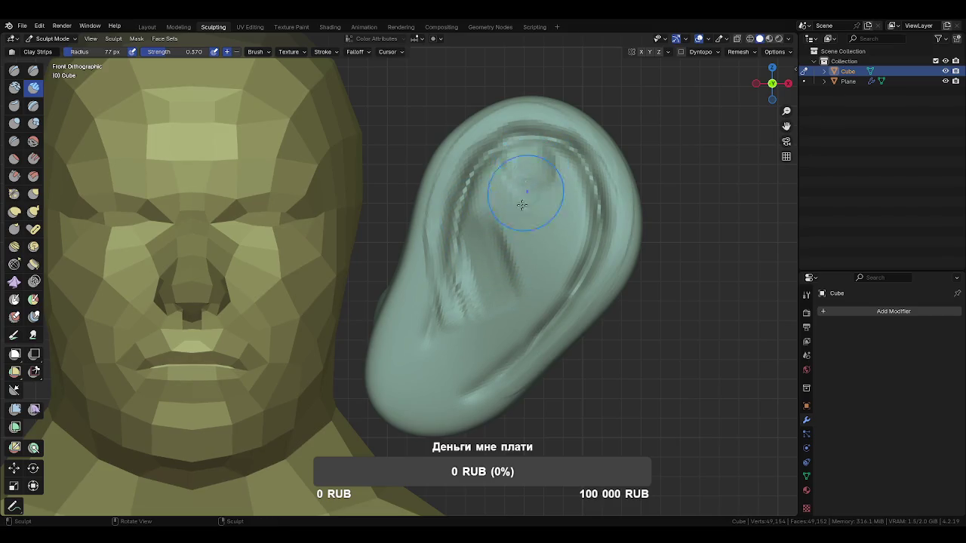
Add clay in the inner bowl and carve grooves along the inner fold and upper bowl with a 63 px brush
left_click_drag(530, 178, 548, 273)
key("f")
left_click(517, 259)
left_click_drag(512, 161, 513, 373)
mouse_move(557, 165)
left_mouse_down()
mouse_move(550, 190)
mouse_move(566, 332)
mouse_move(539, 198)
mouse_move(510, 236)
left_mouse_up()
mouse_move(522, 255)
middle_mouse_down()
mouse_move(571, 216)
mouse_move(538, 214)
middle_mouse_up()
Set a 72 px brush and carve a crease groove into the ear rim
key("f")
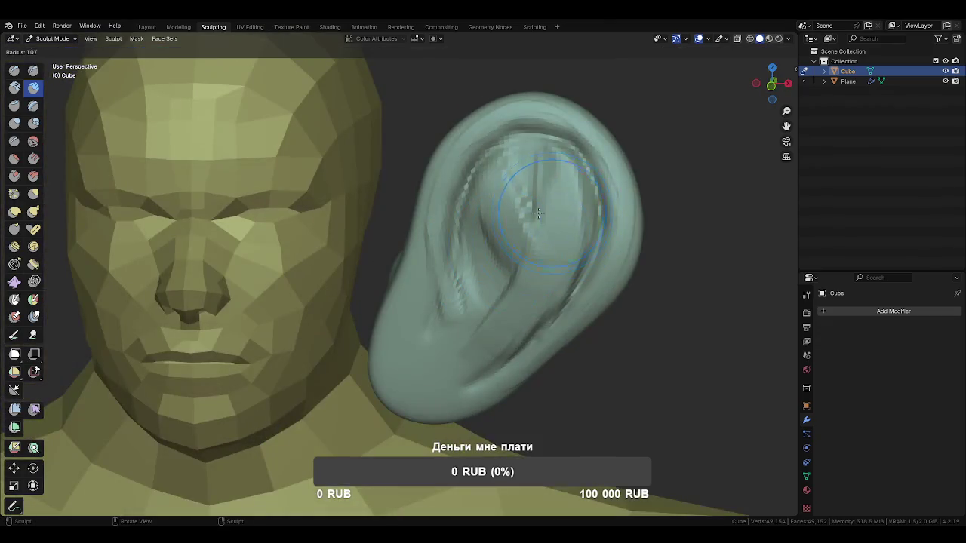
left_click(558, 207)
key("shift+c")
left_click_drag(485, 353, 501, 173)
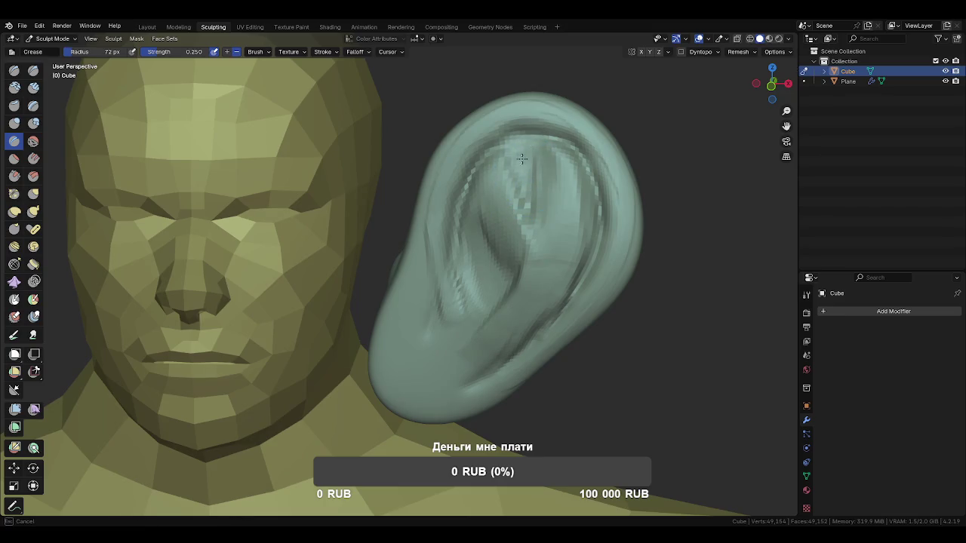
left_click_drag(578, 166, 583, 228)
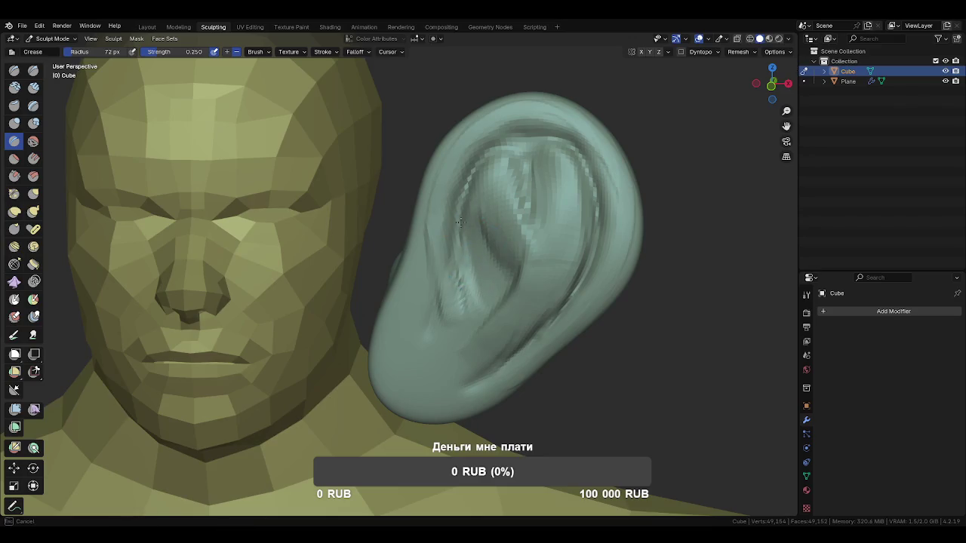
Sharpen strokes in the inner concha and deepen the lower concha crease with Draw Sharp
left_click(33, 70)
mouse_move(480, 287)
left_mouse_down()
mouse_move(462, 225)
mouse_move(479, 260)
left_mouse_up()
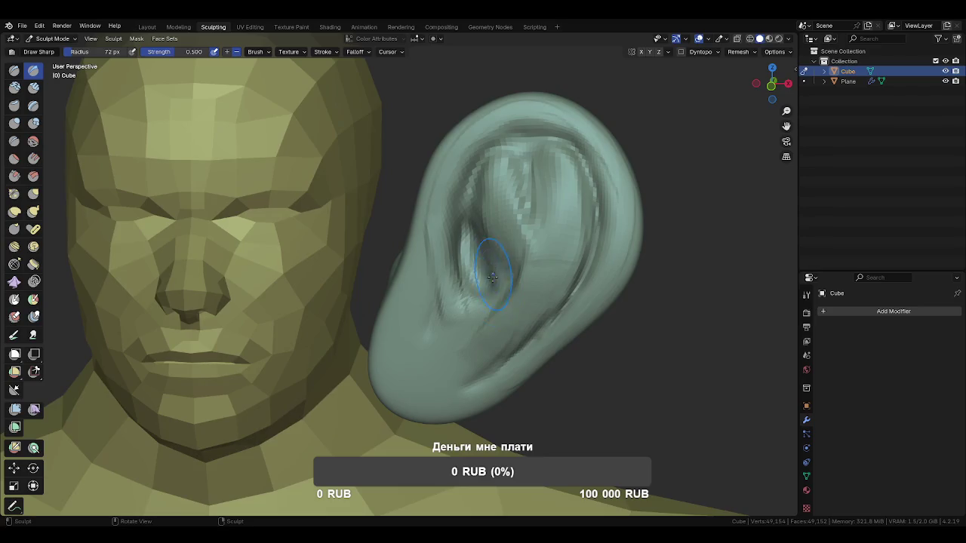
mouse_move(461, 274)
middle_mouse_down()
mouse_move(470, 274)
mouse_move(473, 322)
mouse_move(448, 337)
mouse_move(433, 317)
middle_mouse_up()
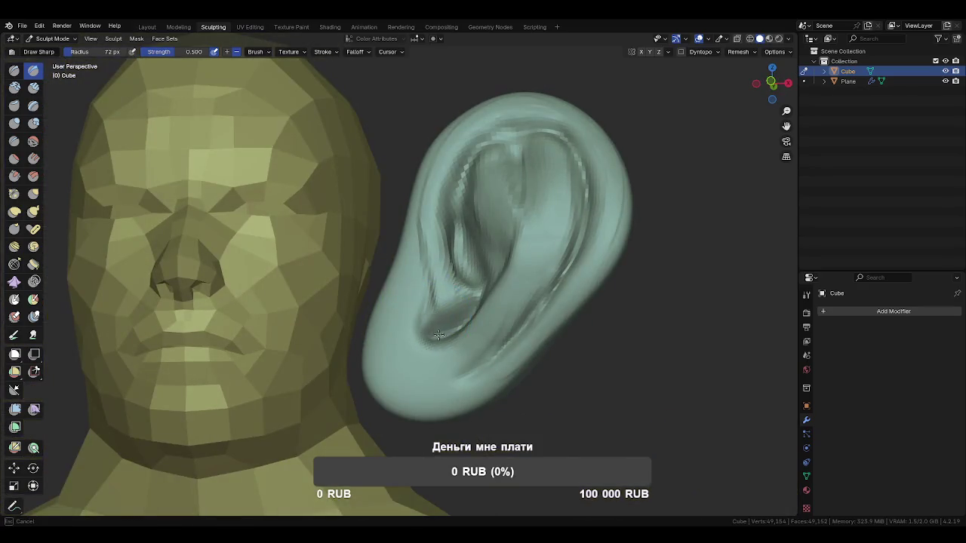
left_click_drag(444, 338, 431, 354)
mouse_move(444, 347)
middle_mouse_down()
mouse_move(423, 332)
mouse_move(415, 341)
mouse_move(453, 366)
middle_mouse_up()
Pull a raised bulge in the inner concha with a larger Grab brush
key("g")
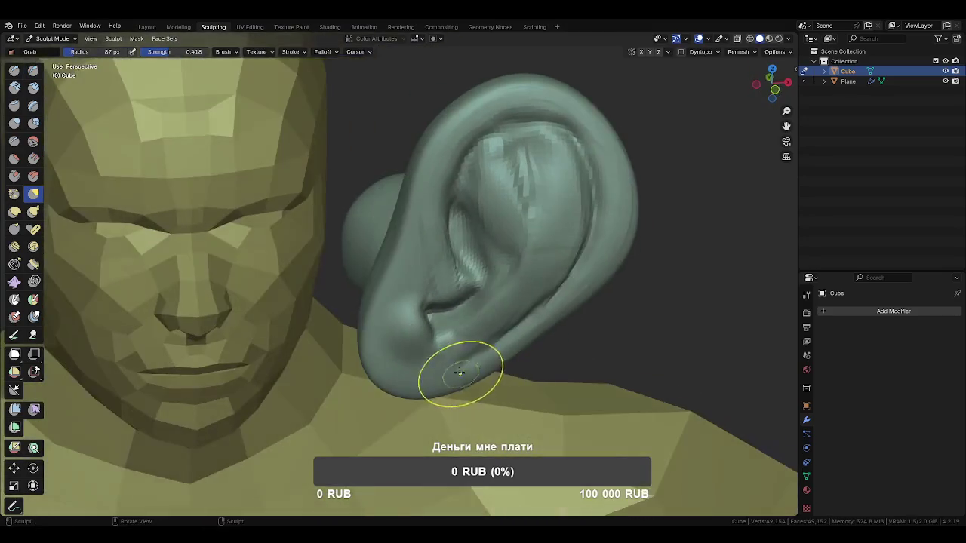
mouse_move(433, 304)
middle_mouse_down()
mouse_move(443, 362)
mouse_move(491, 244)
middle_mouse_up()
key("f")
left_click(469, 318)
left_click_drag(497, 237, 512, 165)
Etch sharp crease marks on the upper ear with Draw Sharp, then shrink the brush to 41 px
key("shift+x")
mouse_move(496, 161)
middle_mouse_down()
mouse_move(520, 175)
mouse_move(528, 162)
middle_mouse_up()
mouse_move(528, 162)
left_mouse_down()
mouse_move(530, 143)
mouse_move(519, 162)
left_mouse_up()
mouse_move(520, 161)
middle_mouse_down()
mouse_move(506, 158)
mouse_move(497, 200)
middle_mouse_up()
key("f")
left_click(502, 181)
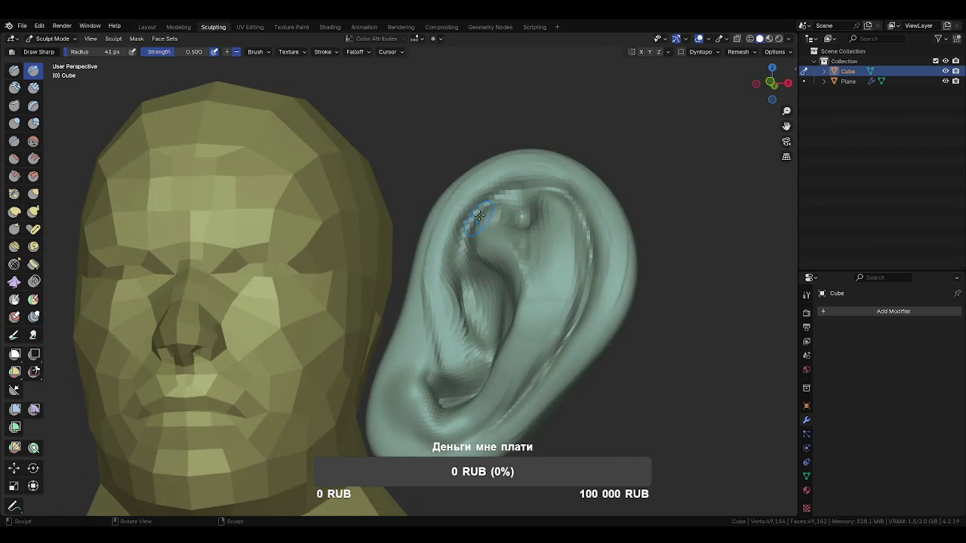
middle_click_drag(469, 323, 473, 266)
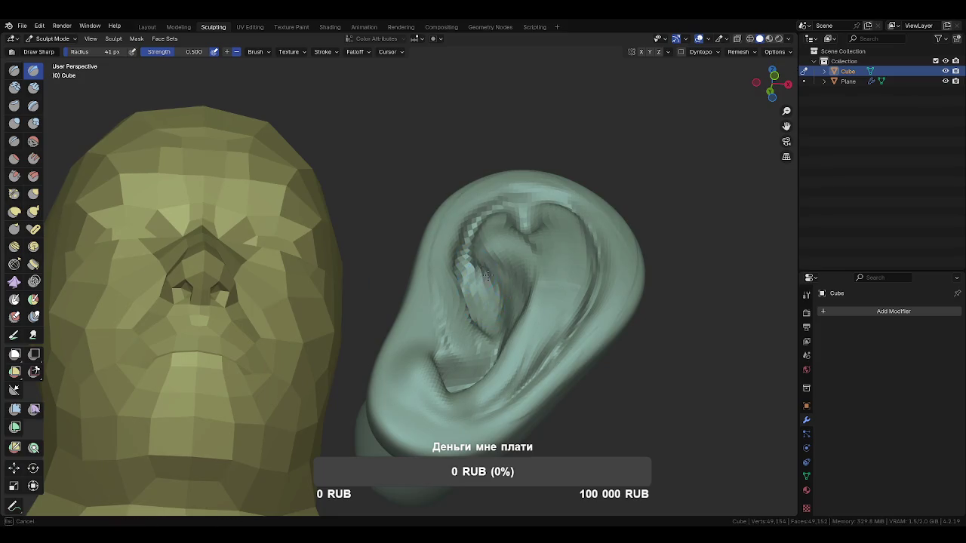
mouse_move(484, 292)
middle_mouse_down()
mouse_move(526, 320)
mouse_move(550, 255)
middle_mouse_up()
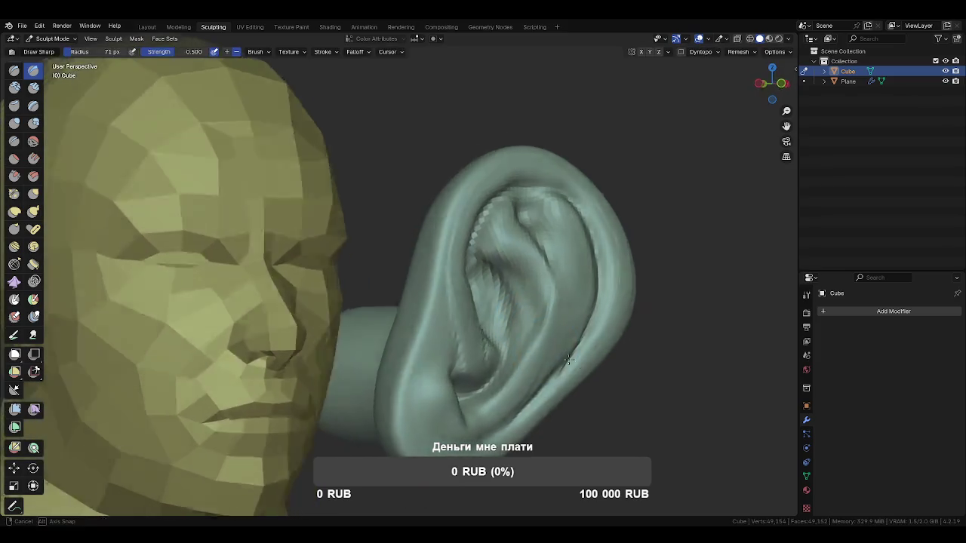
Grab-pull the ear's inner fold into shape with a 143 px brush
key("g")
key("f")
left_click(541, 272)
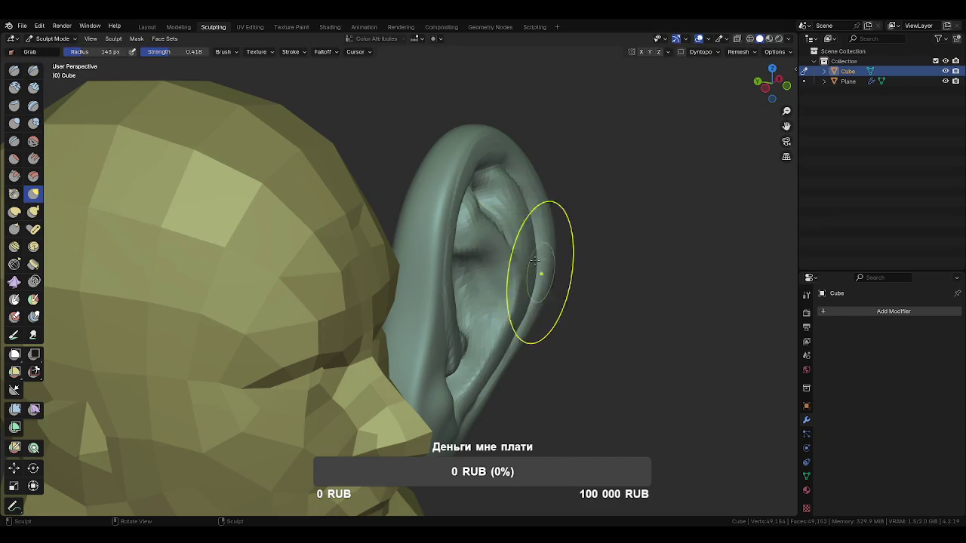
left_click_drag(524, 226, 525, 301)
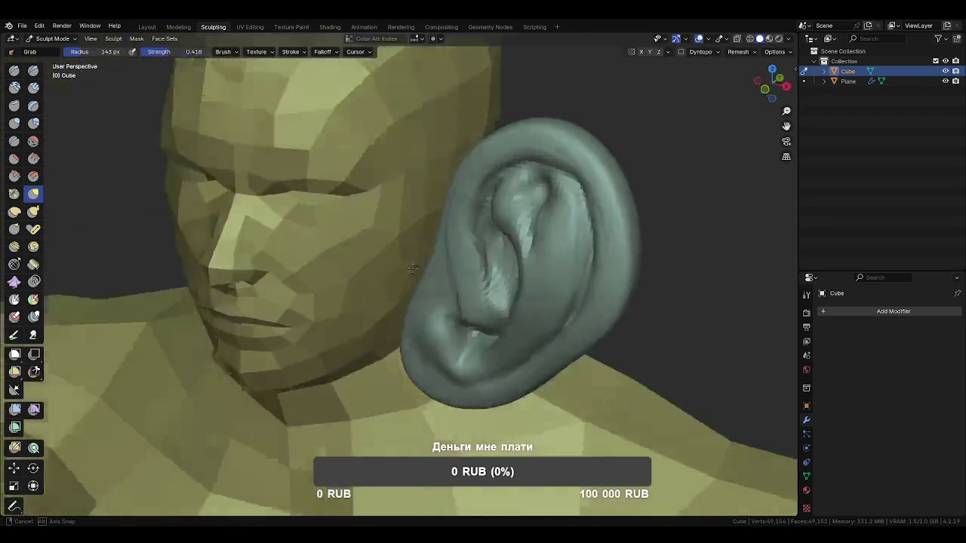
mouse_move(526, 300)
middle_mouse_down()
mouse_move(550, 248)
mouse_move(500, 252)
mouse_move(545, 302)
middle_mouse_up()
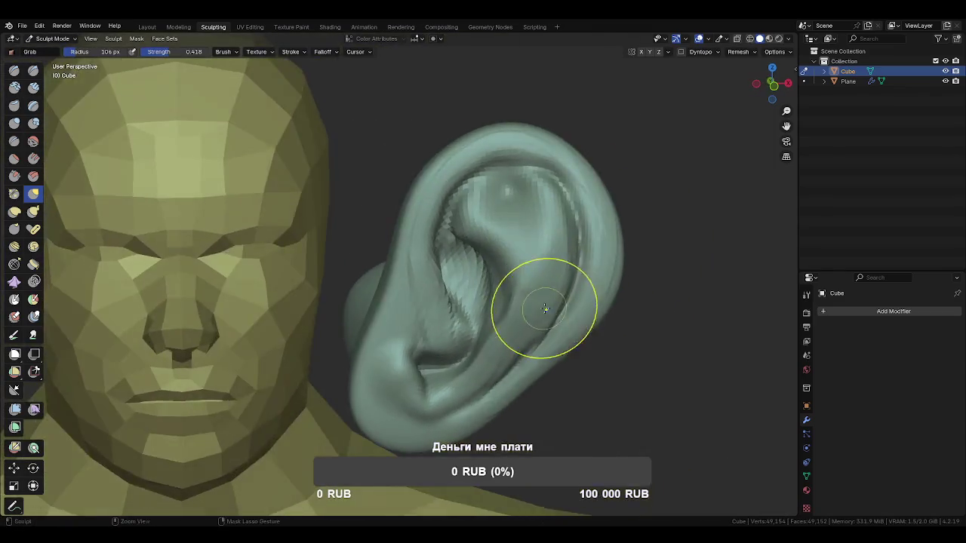
scroll(528, 310, "down", 4)
Voxel-remesh the head at a finer voxel size, down to 10,872 vertices
key("r")
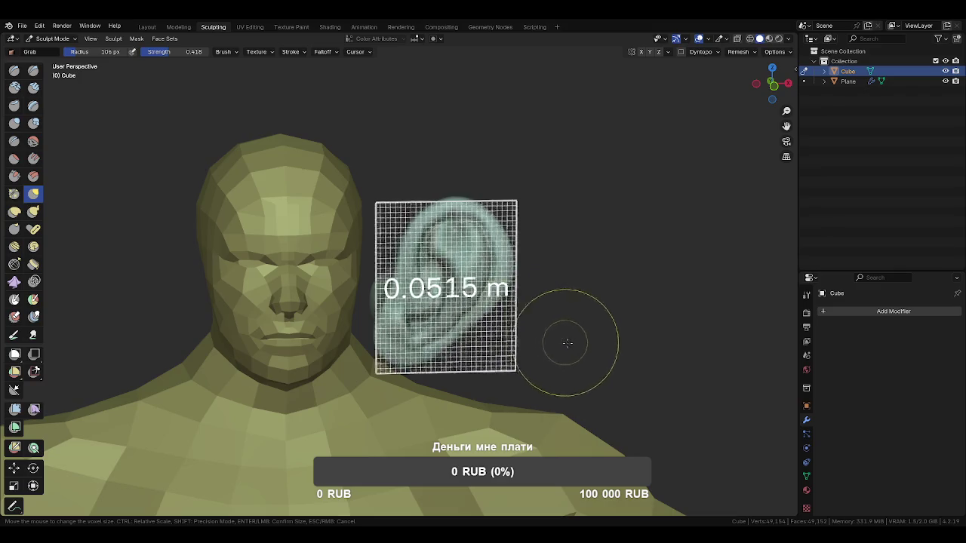
left_click(586, 359)
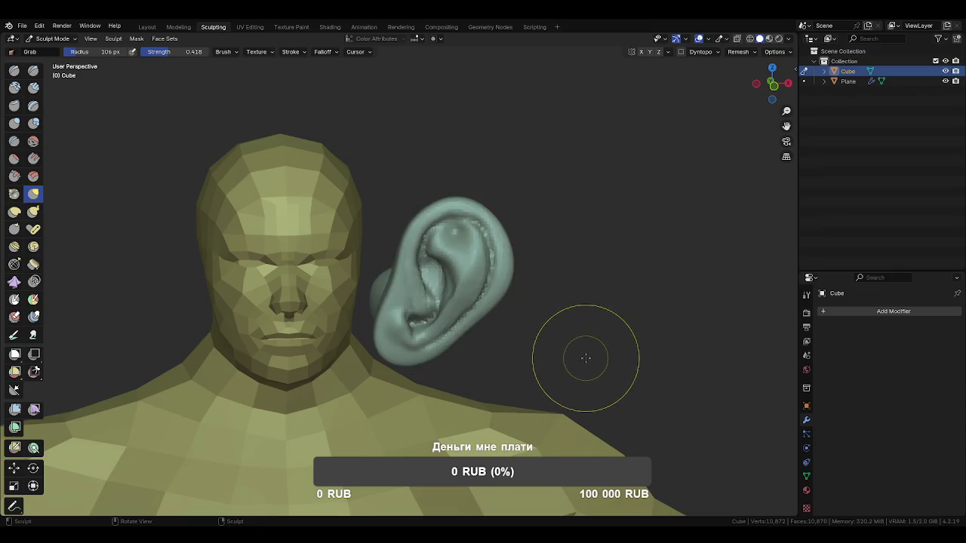
mouse_move(563, 366)
middle_mouse_down("alt")
mouse_move(487, 340)
mouse_move(513, 323)
middle_mouse_up("alt")
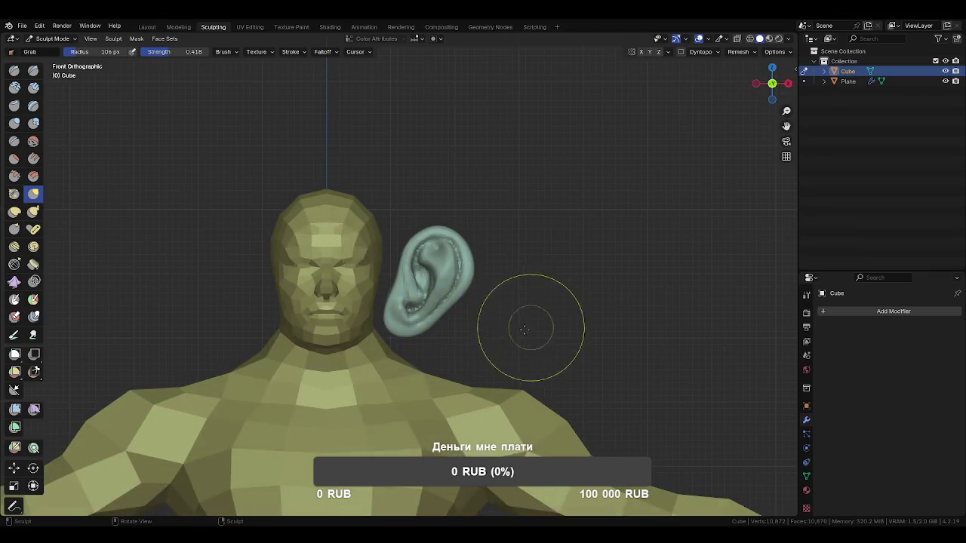
scroll(467, 332, "up", 6)
Sharpen detail on the ear lobe with a 71 px Draw Sharp brush
key("shift+c")
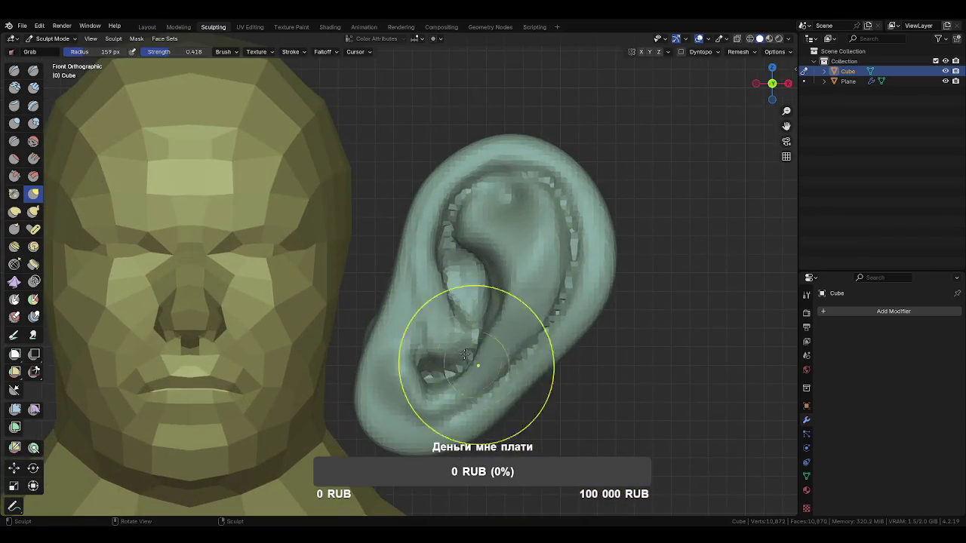
key("x")
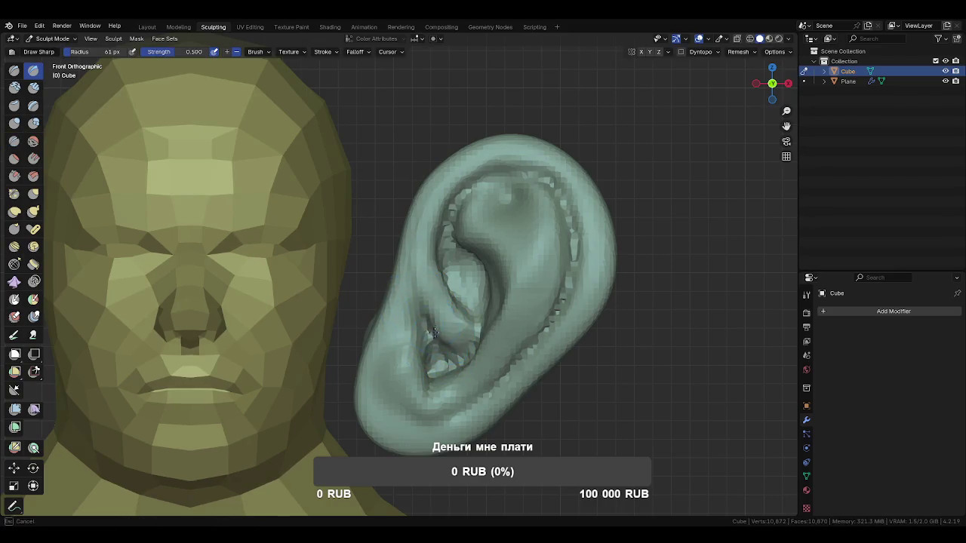
middle_click_drag(435, 341, 438, 385)
left_click(438, 385)
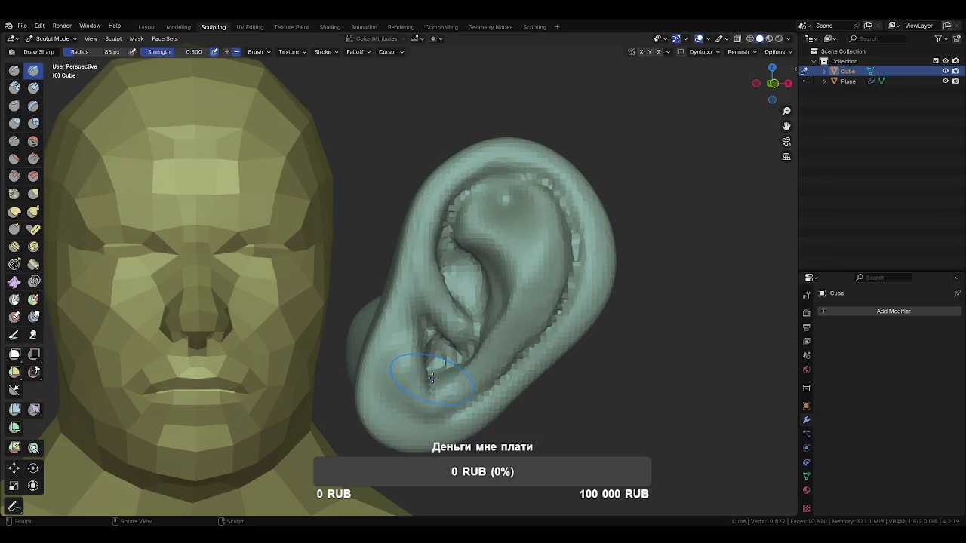
left_click_drag(422, 393, 428, 368)
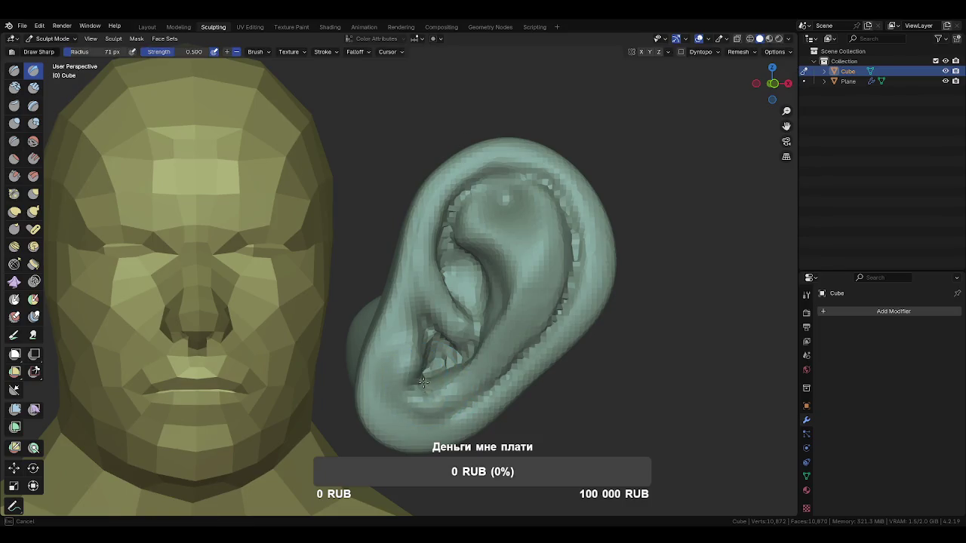
middle_click_drag(428, 368, 400, 347)
Pull the ear lobe down with a 101 px Grab brush, then set Mesh Filter to Inflate
key("g")
key("f")
left_click(427, 364)
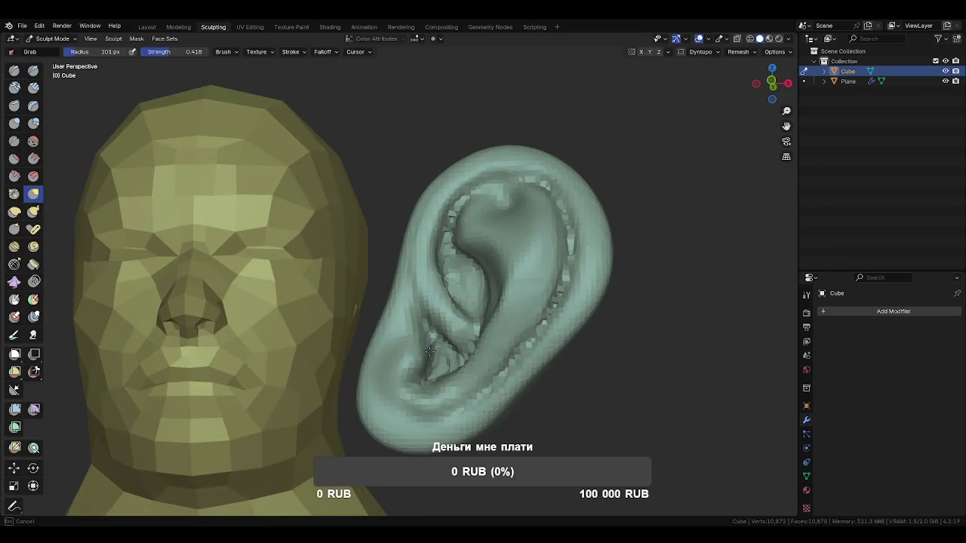
left_click_drag(410, 367, 455, 400)
mouse_move(455, 400)
middle_mouse_down()
mouse_move(517, 410)
mouse_move(513, 371)
middle_mouse_up()
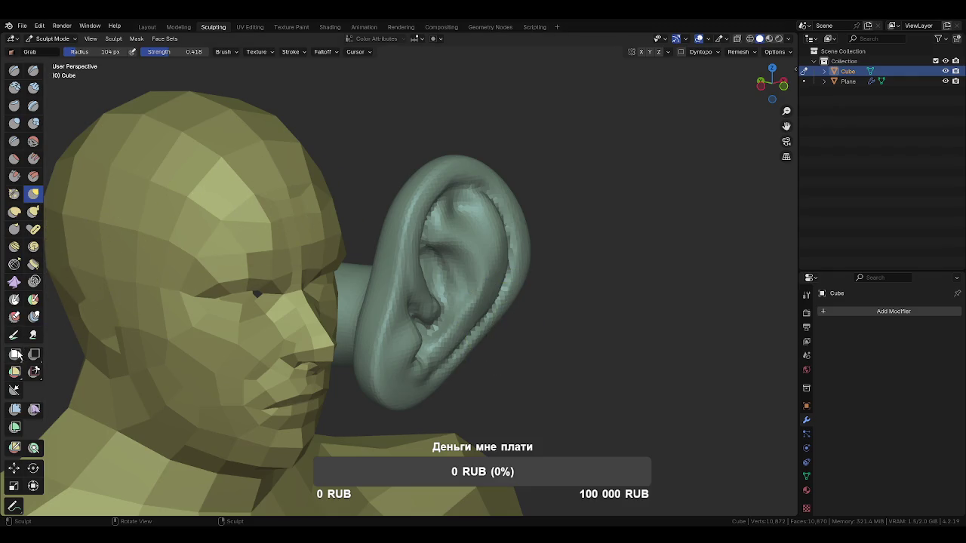
left_click(14, 410)
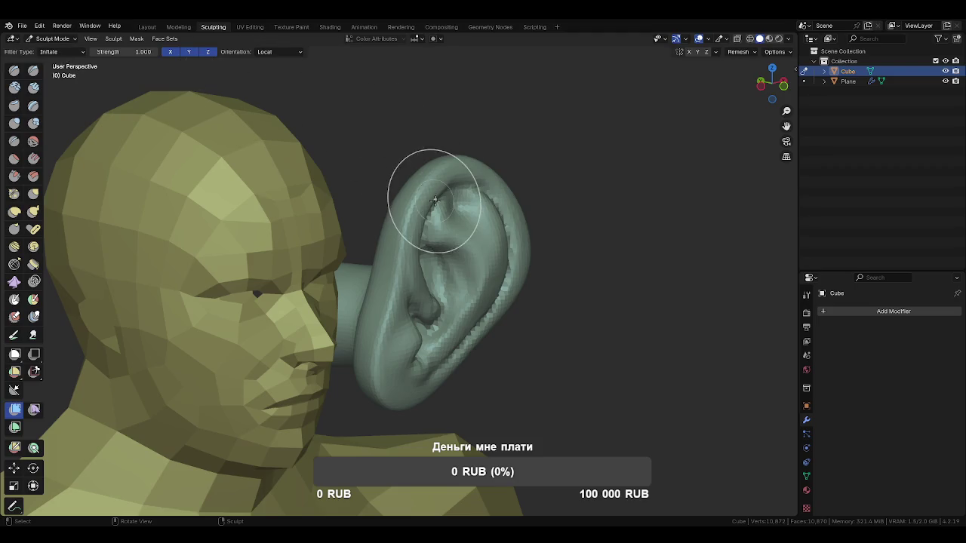
mouse_move(518, 323)
middle_mouse_down()
mouse_move(591, 309)
mouse_move(546, 345)
mouse_move(722, 350)
middle_mouse_up()
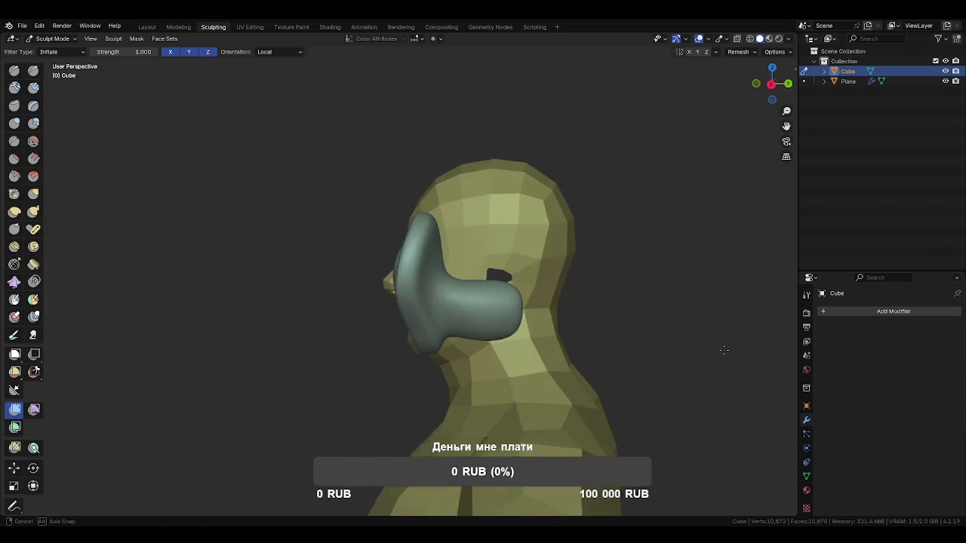